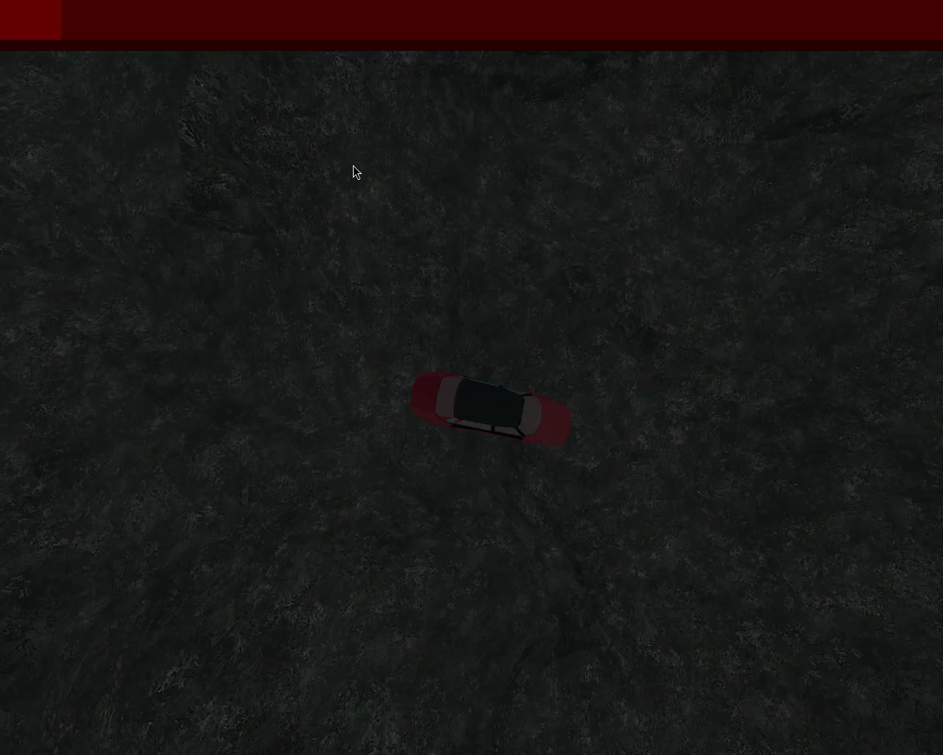
Step: Steer the red car left and right with the arrow keys across the rocky terrain
{"action": "key", "text": "Left"}
{"action": "key", "text": "Left"}
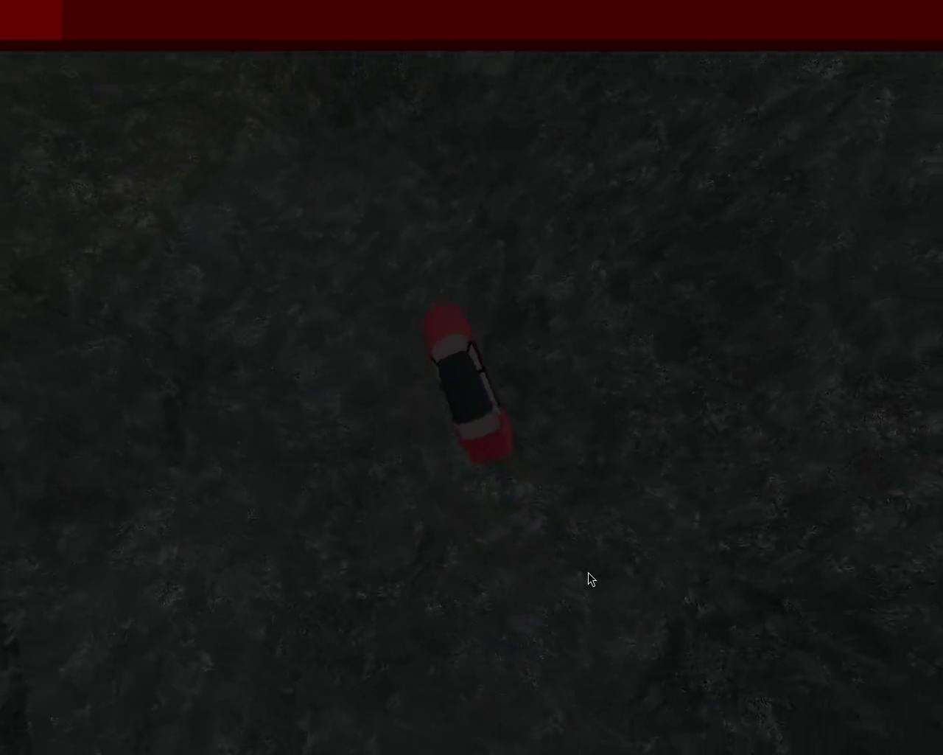
{"action": "key", "text": "Right"}
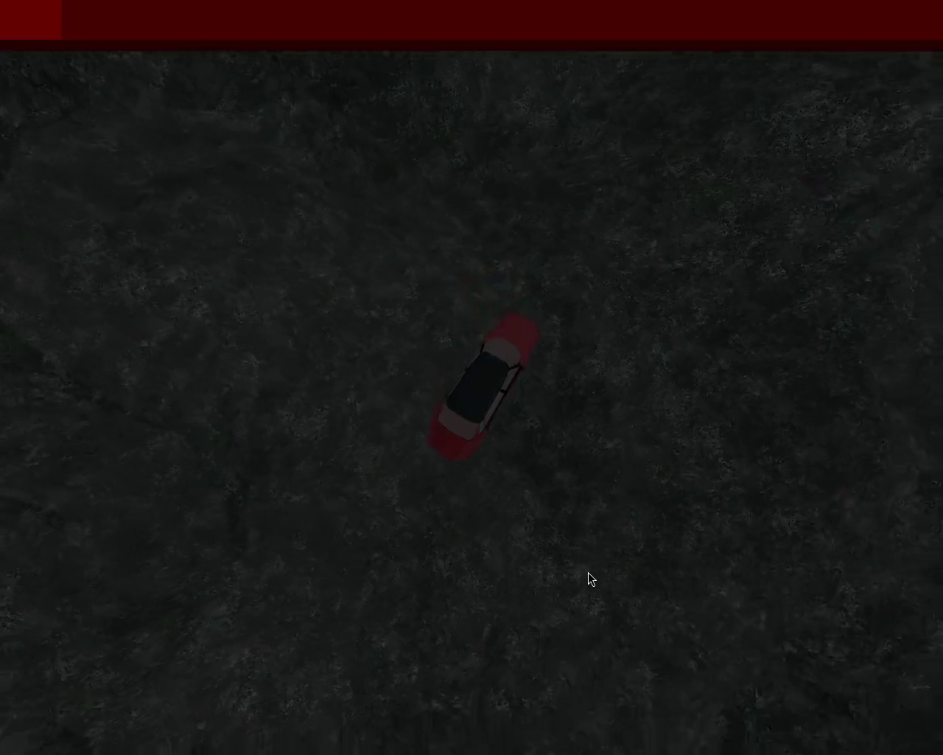
{"action": "key", "text": "Left"}
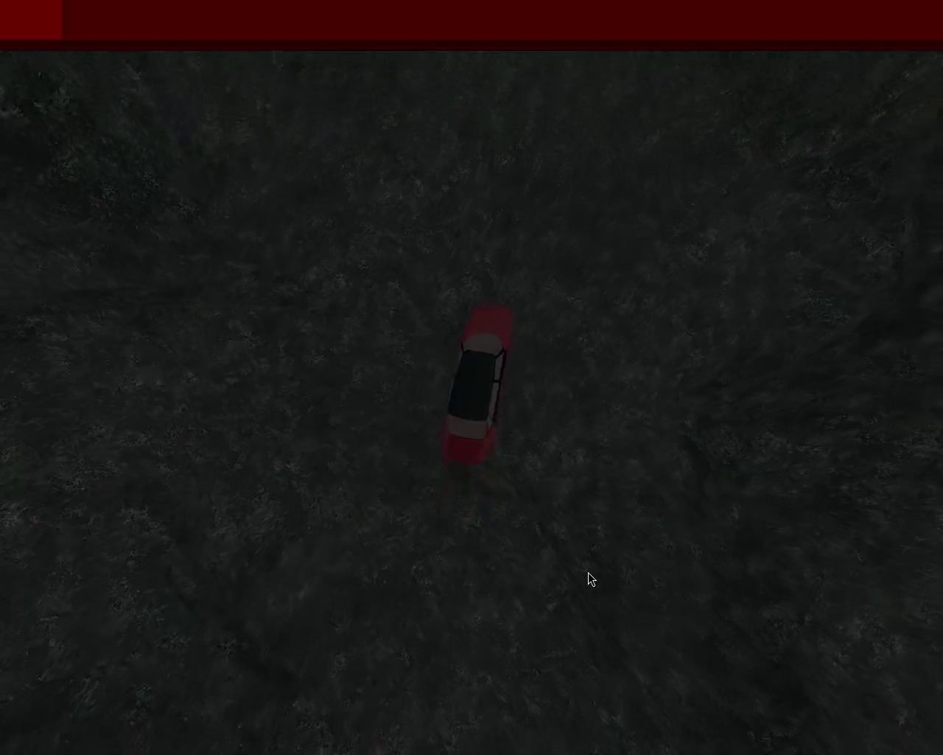
{"action": "key", "text": "Right"}
{"action": "key", "text": "Left"}
{"action": "key", "text": "Right"}
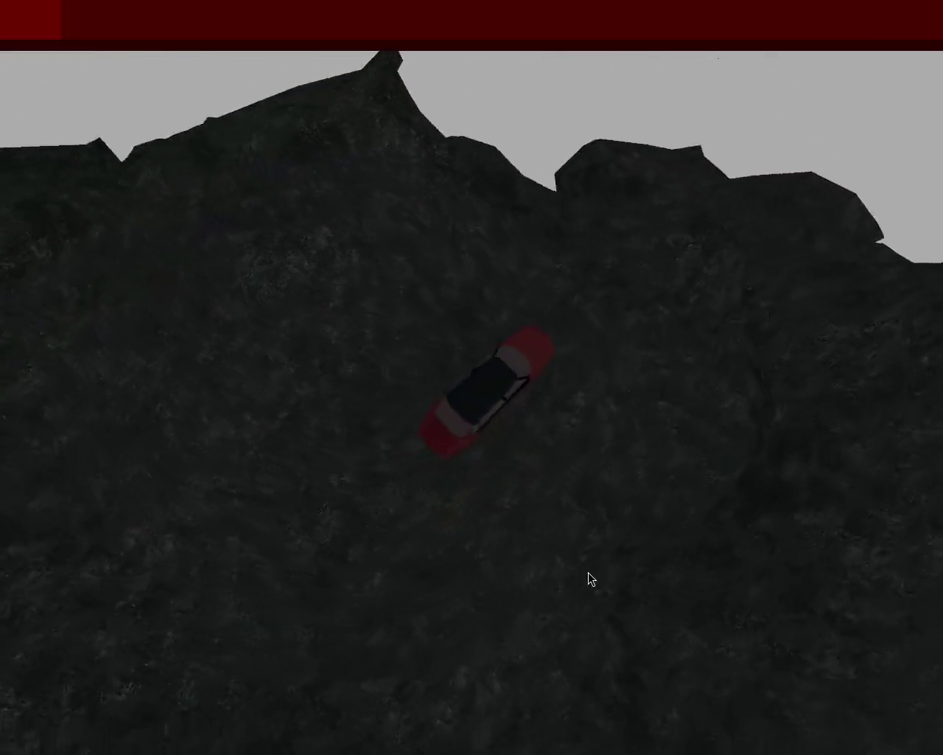
{"action": "key", "text": "Left"}
{"action": "key", "text": "Right"}
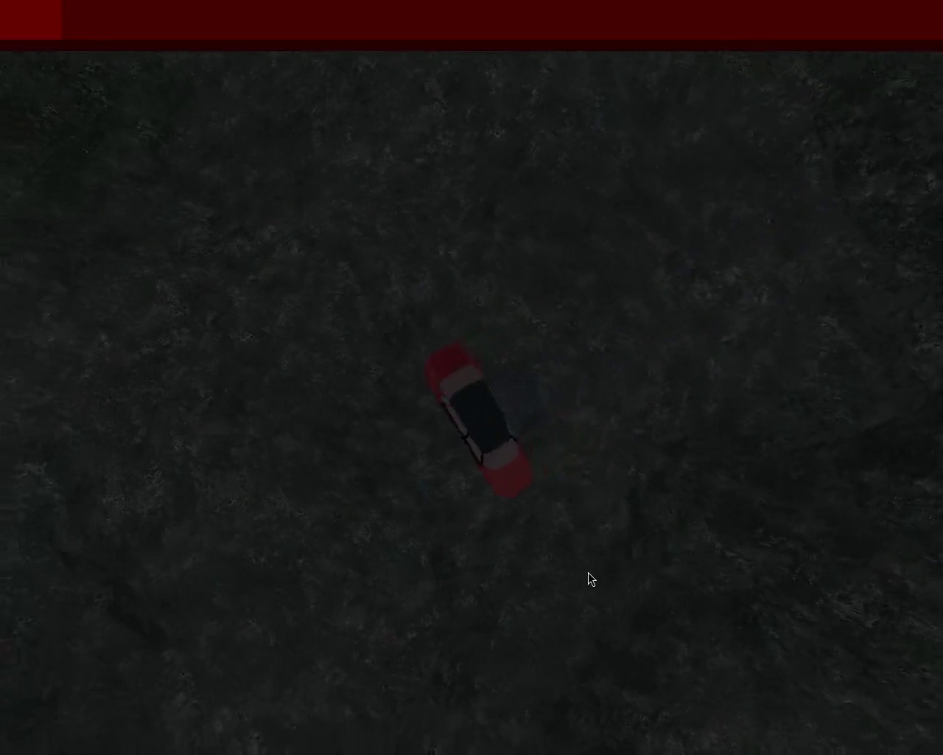
{"action": "key", "text": "Left"}
{"action": "key", "text": "Right"}
{"action": "key", "text": "Left"}
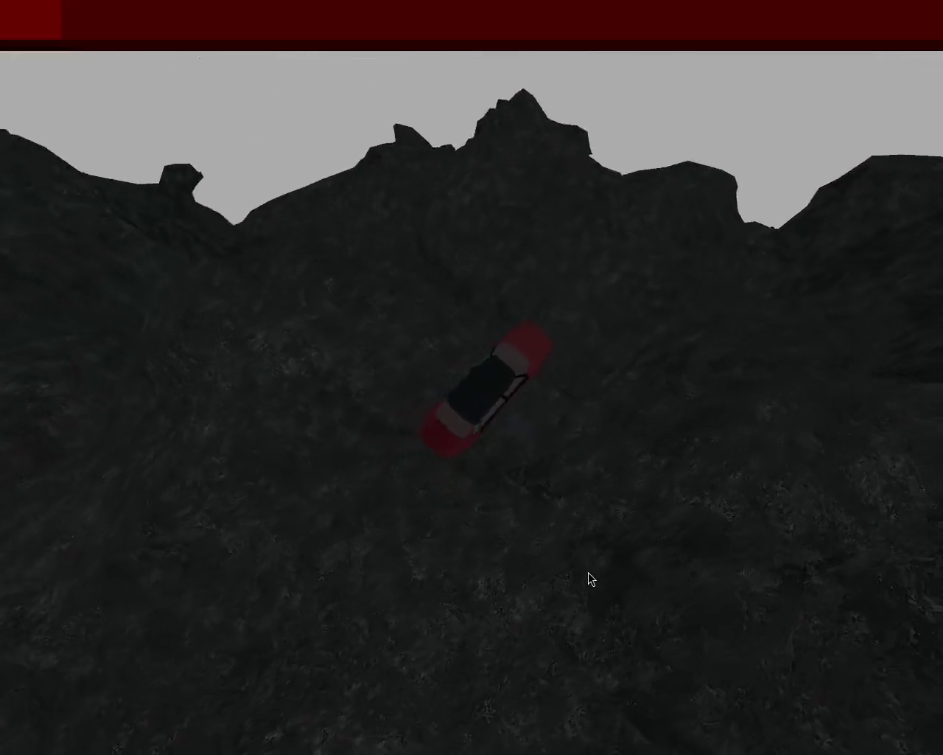
{"action": "key", "text": "Left"}
{"action": "key", "text": "Right"}
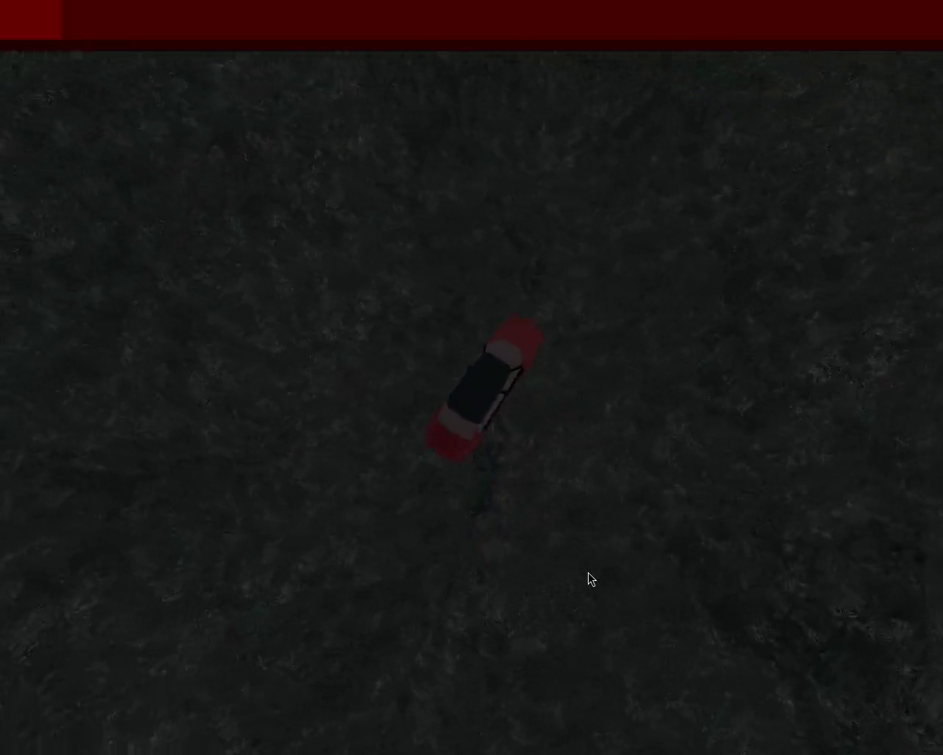
{"action": "key", "text": "Right"}
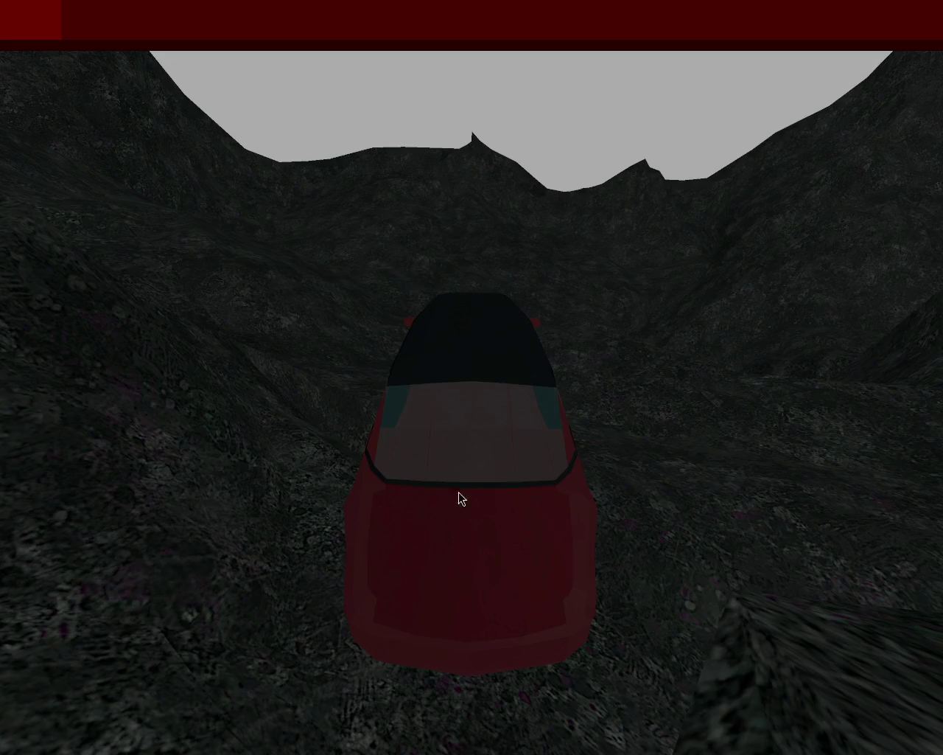
Step: Drive the car forward through the rocky canyon, with a brief right turn
{"action": "key", "text": "Up"}
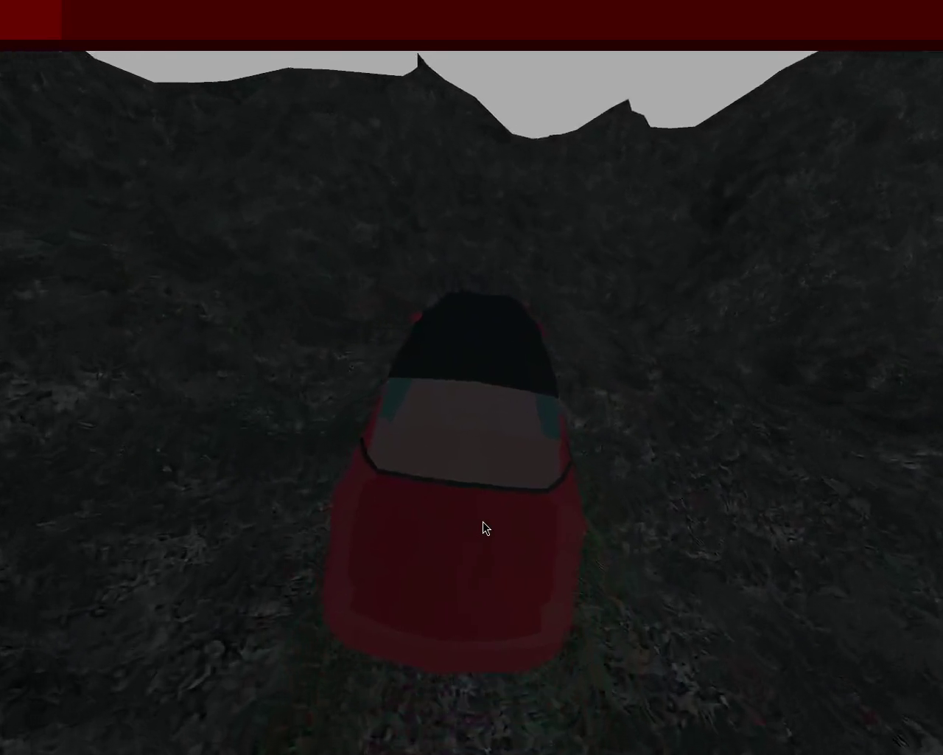
{"action": "key", "text": "Up"}
{"action": "key", "text": "Right"}
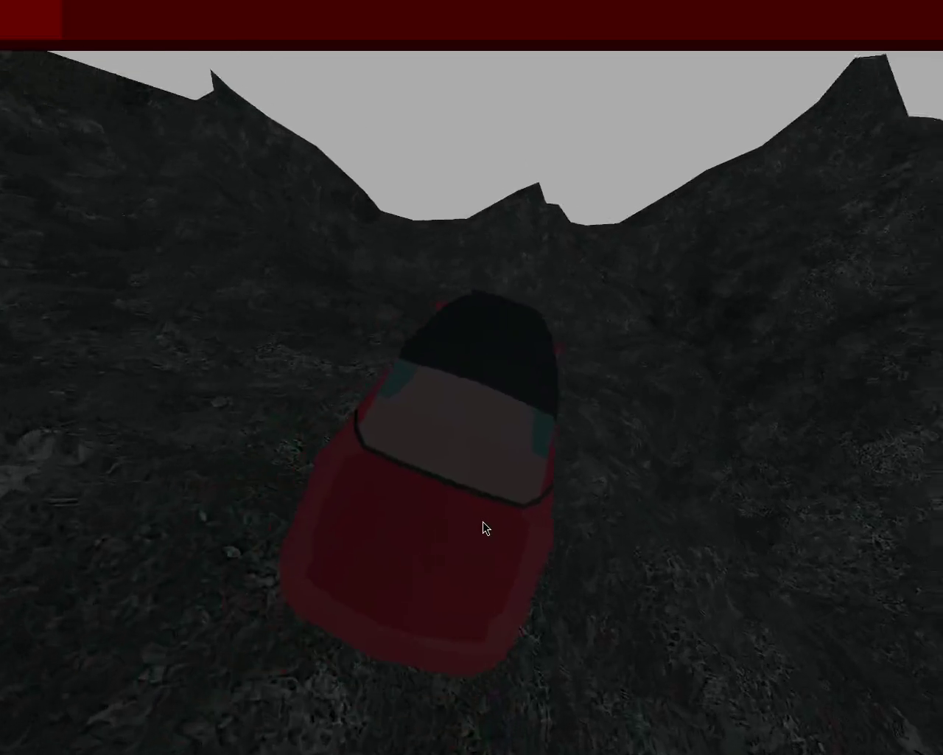
{"action": "key", "text": "Up"}
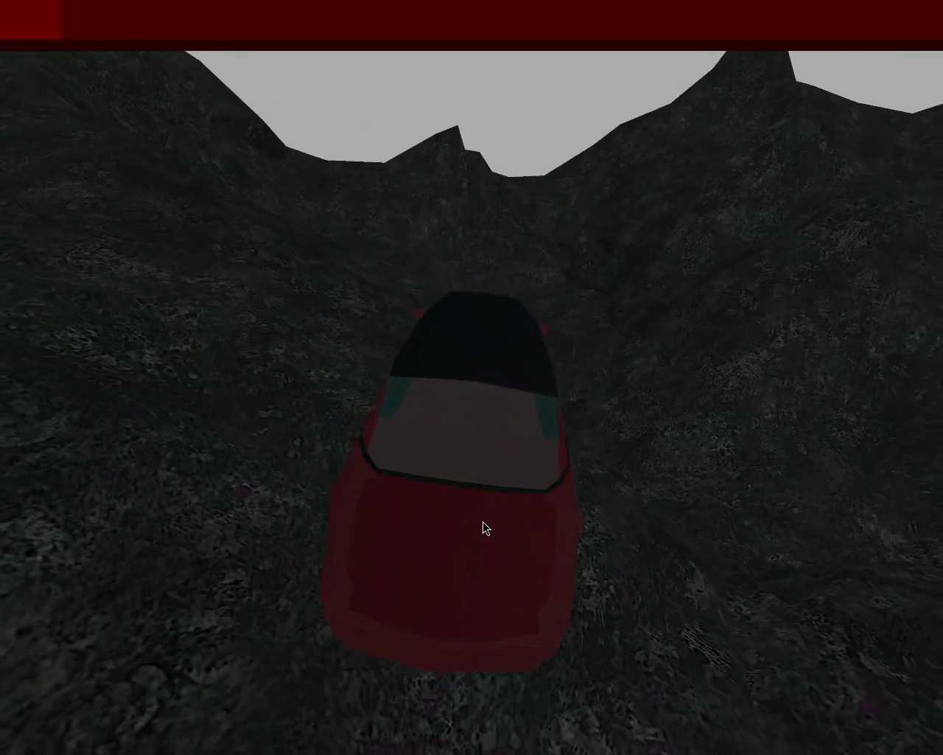
{"action": "key", "text": "Up"}
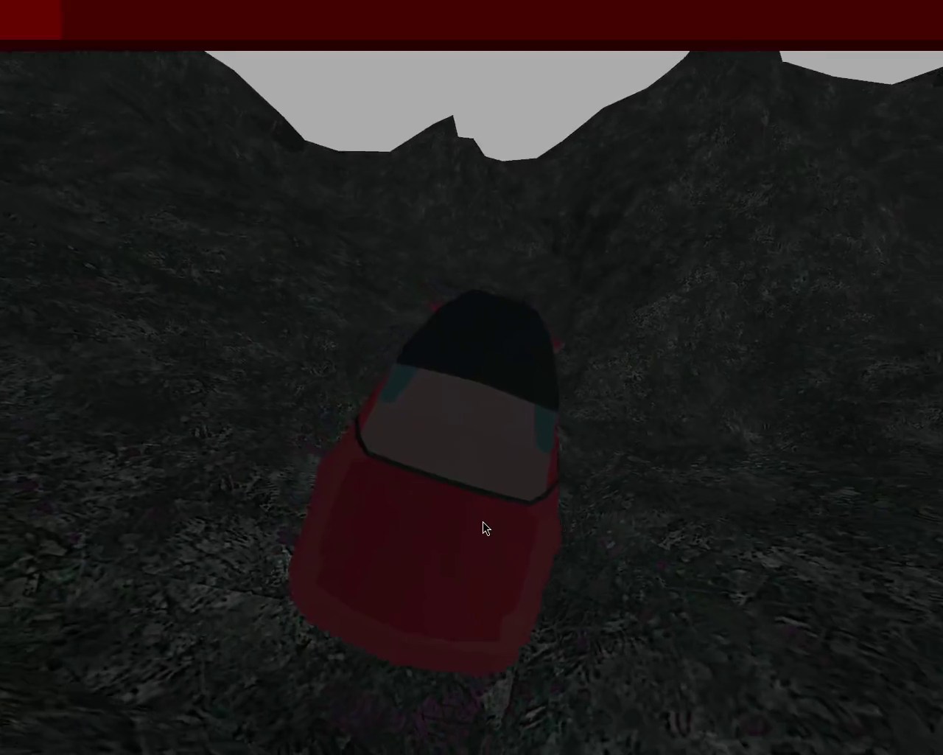
{"action": "key", "text": "Up"}
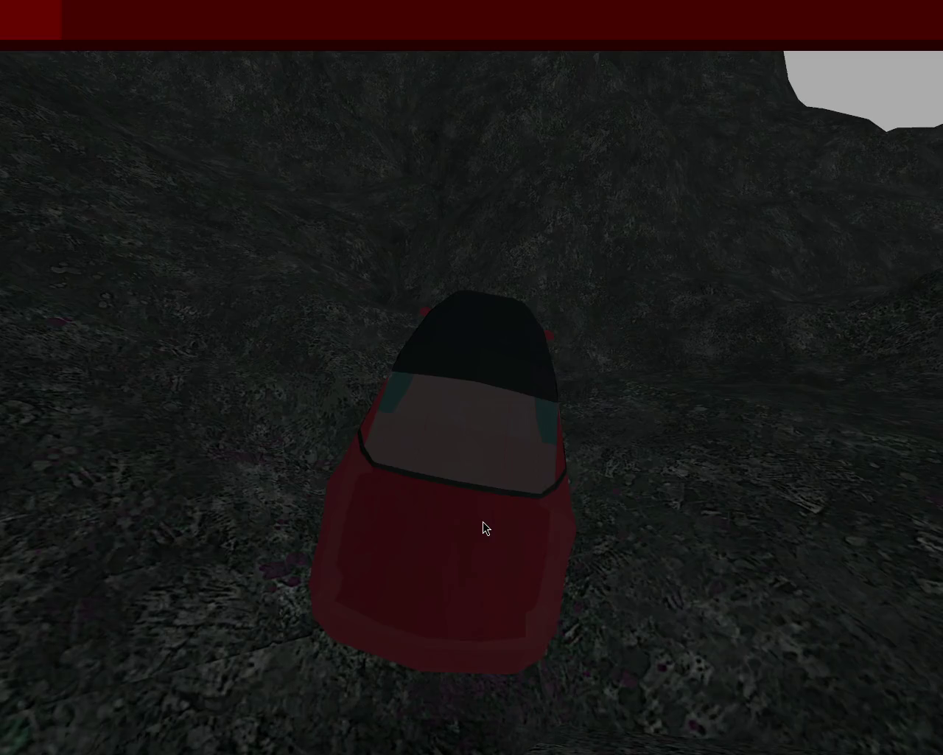
{"action": "key", "text": "Up"}
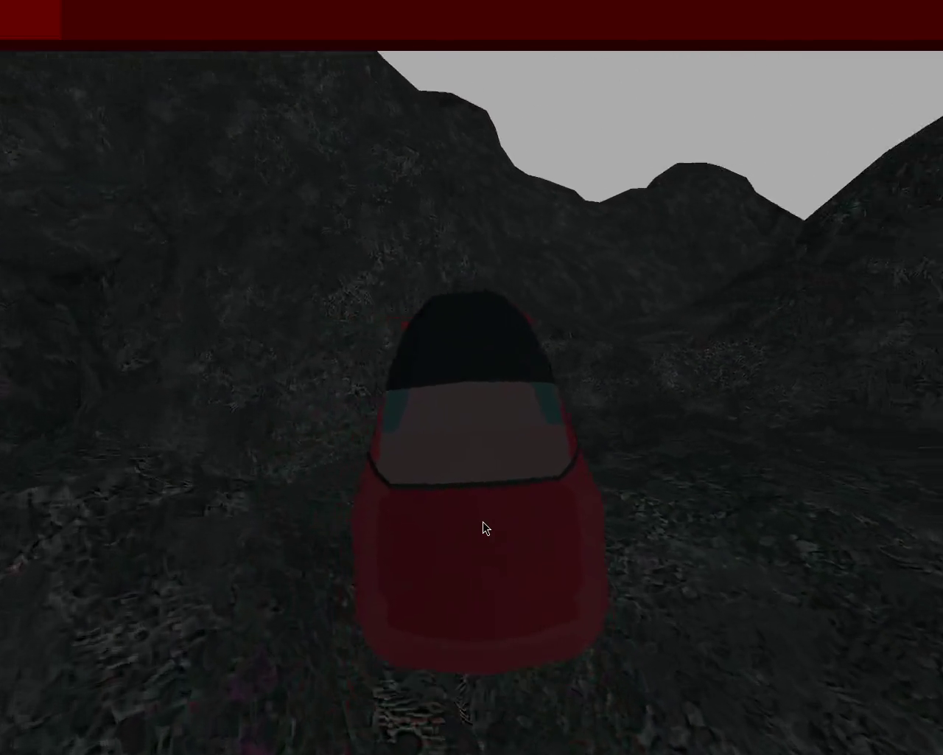
{"action": "key", "text": "Up"}
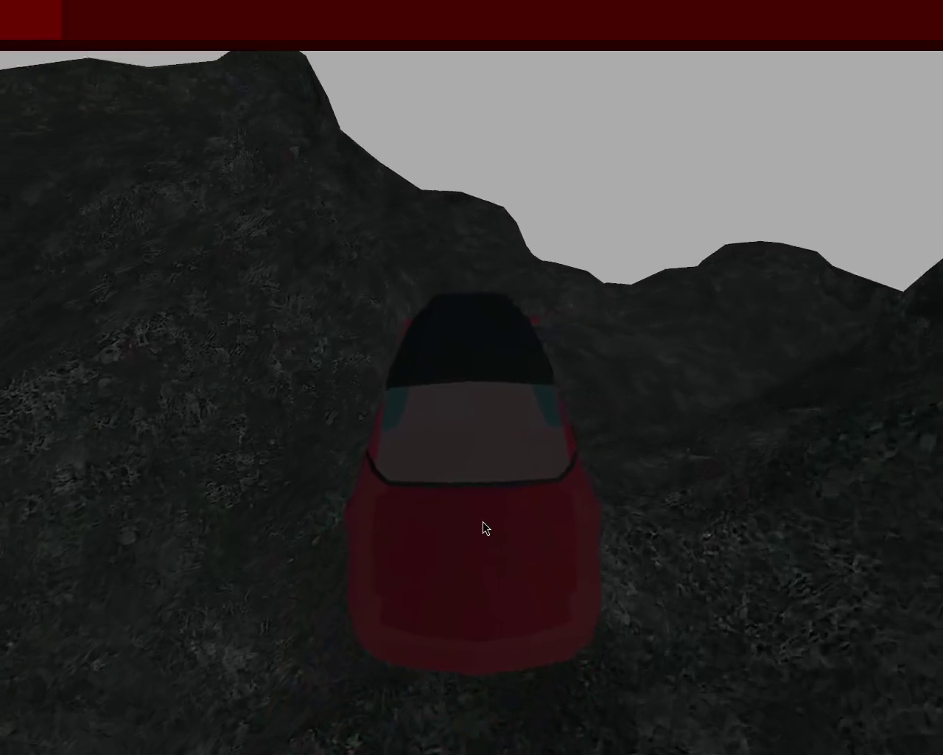
{"action": "key", "text": "Up"}
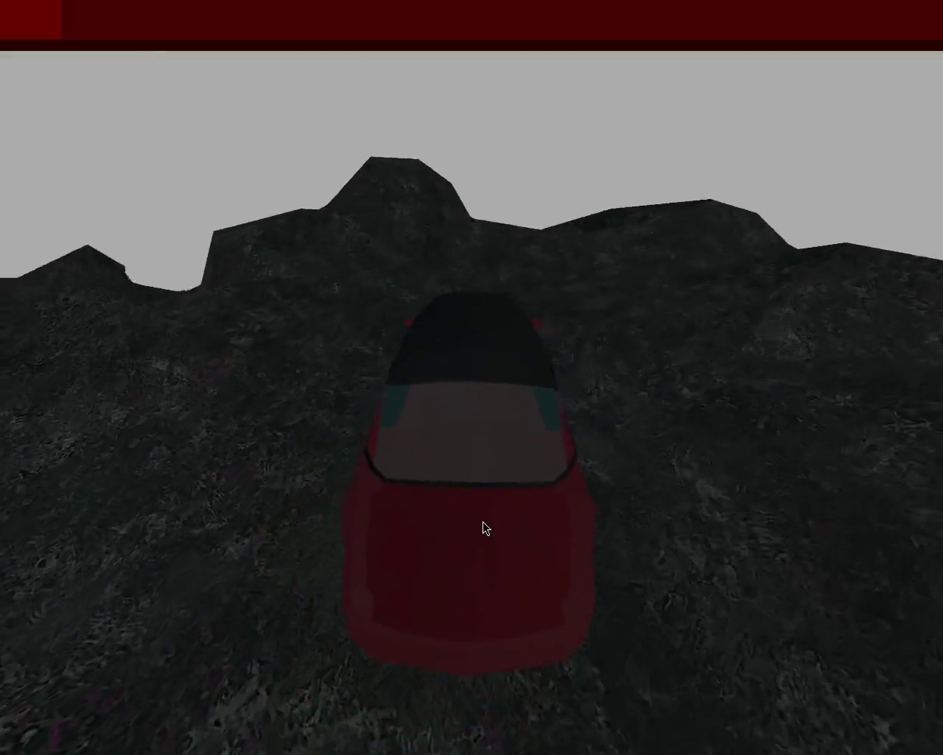
{"action": "key", "text": "Up"}
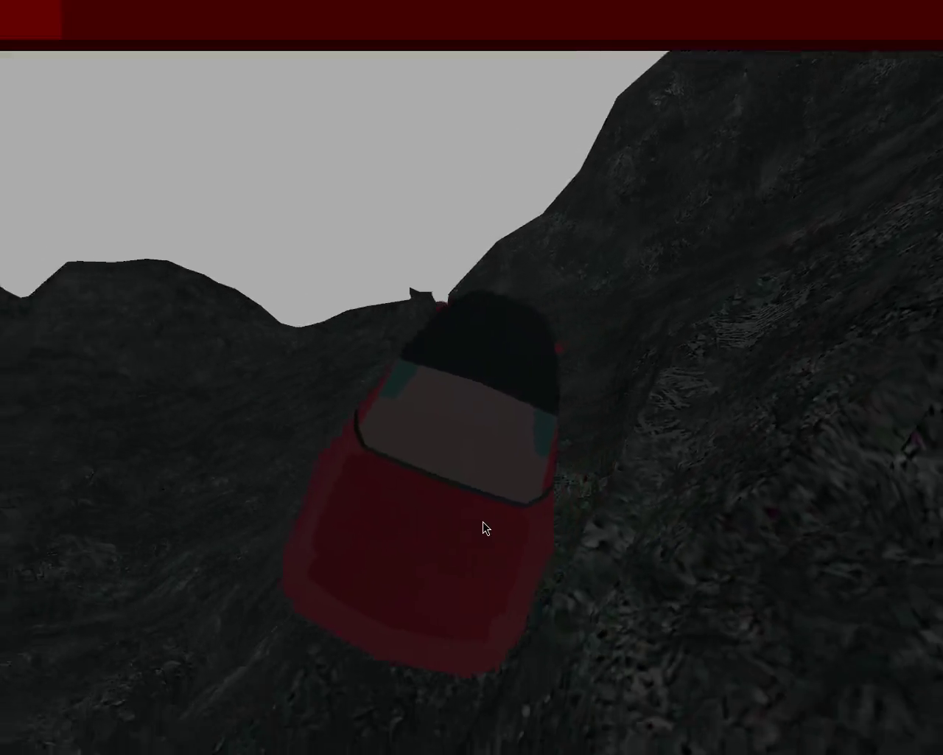
{"action": "key", "text": "Up"}
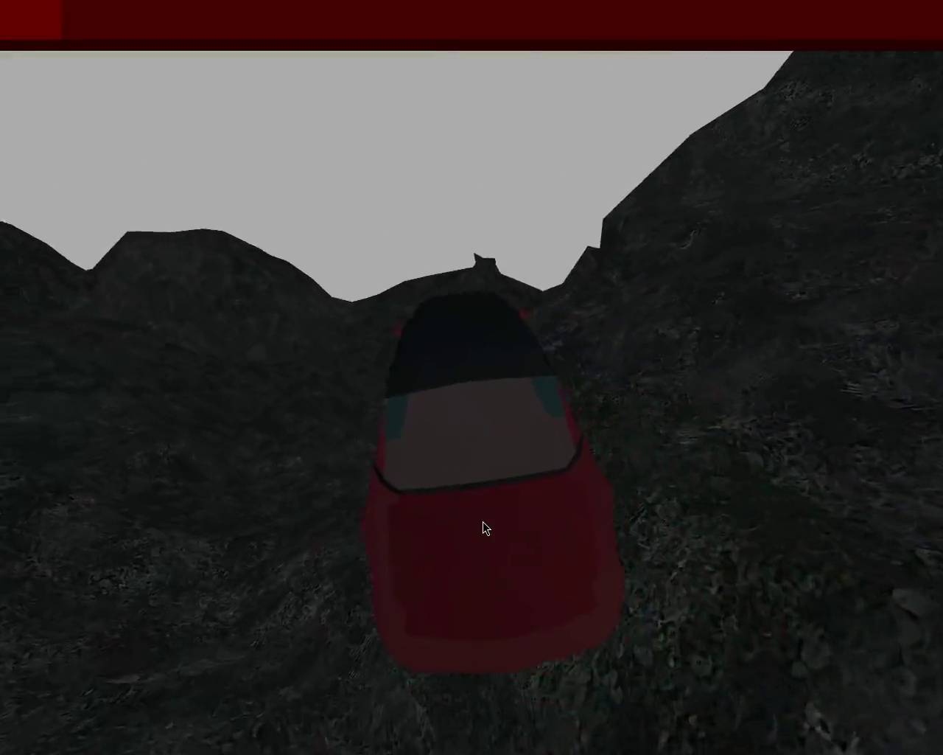
{"action": "key", "text": "Up"}
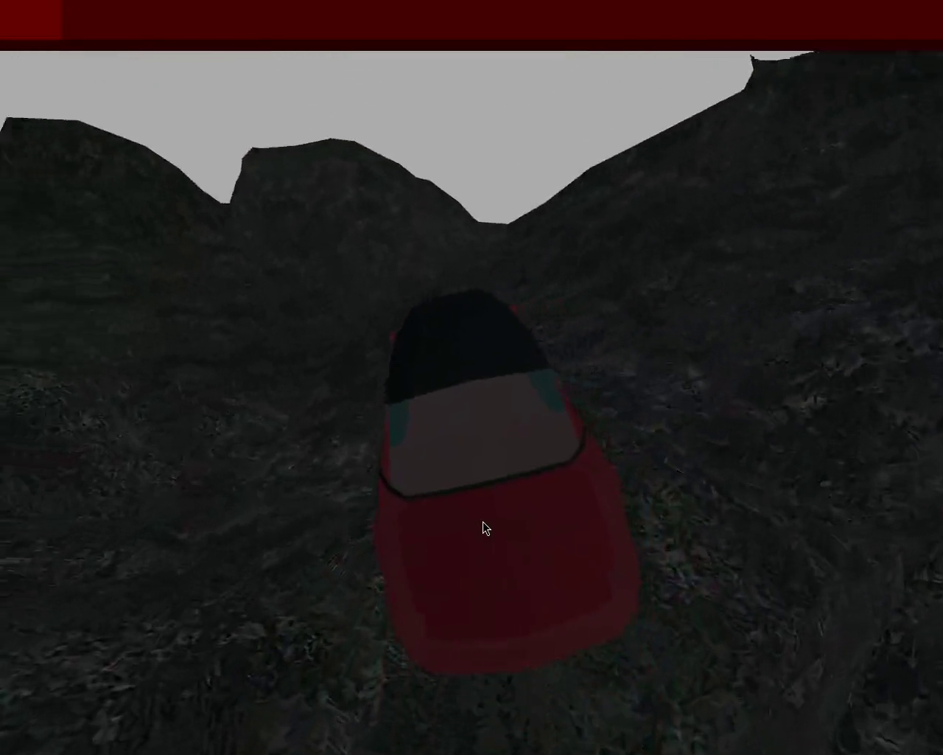
{"action": "key", "text": "Up"}
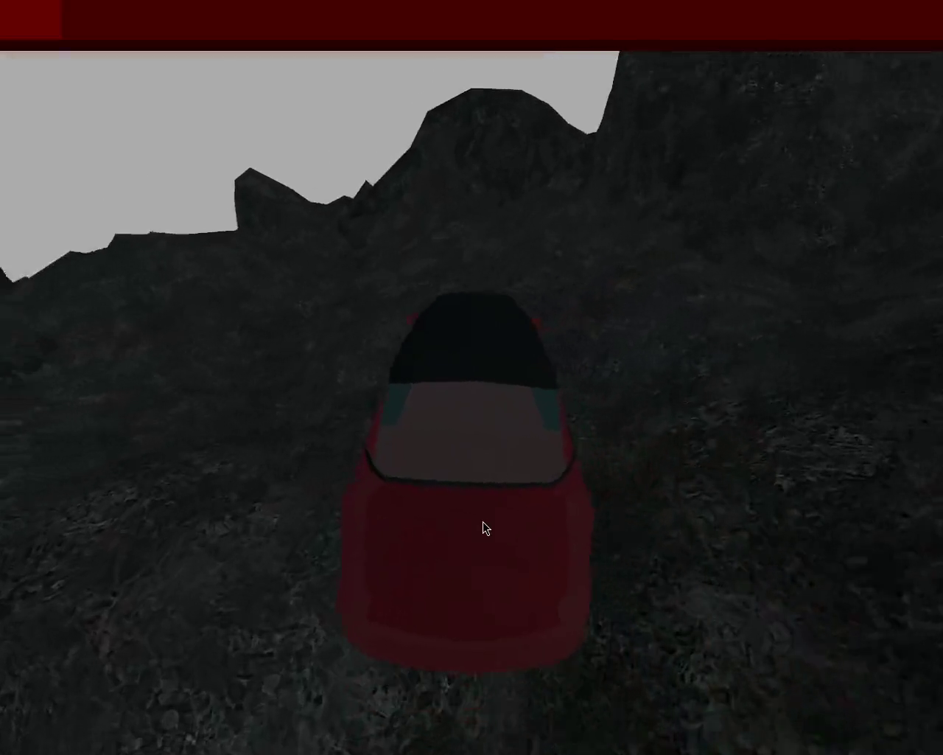
{"action": "key", "text": "Up"}
{"action": "key", "text": "Up"}
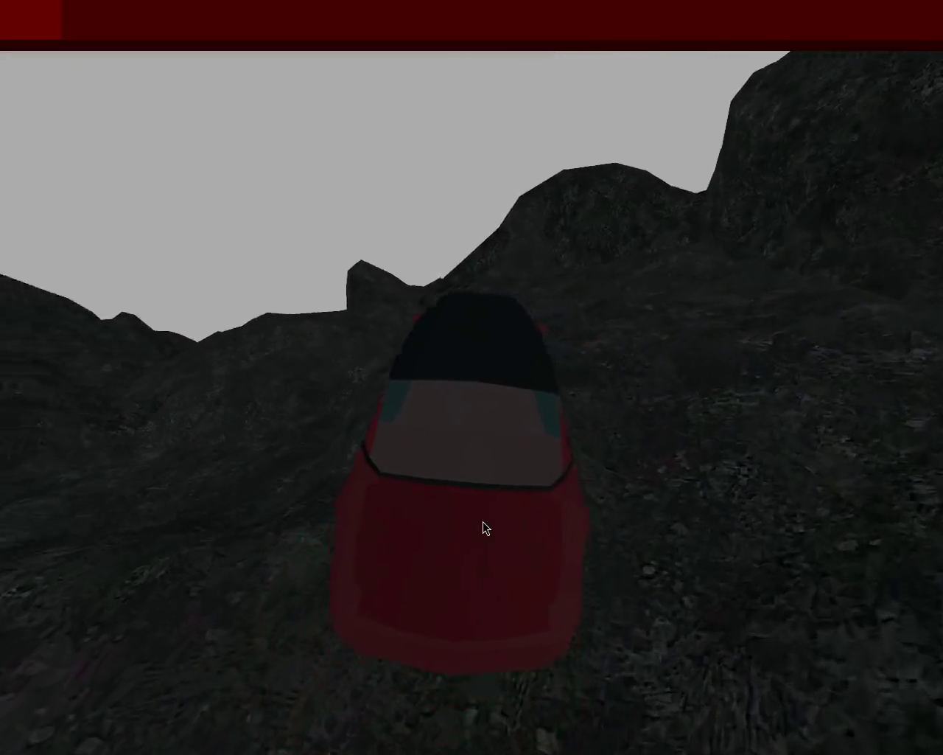
{"action": "key", "text": "Up"}
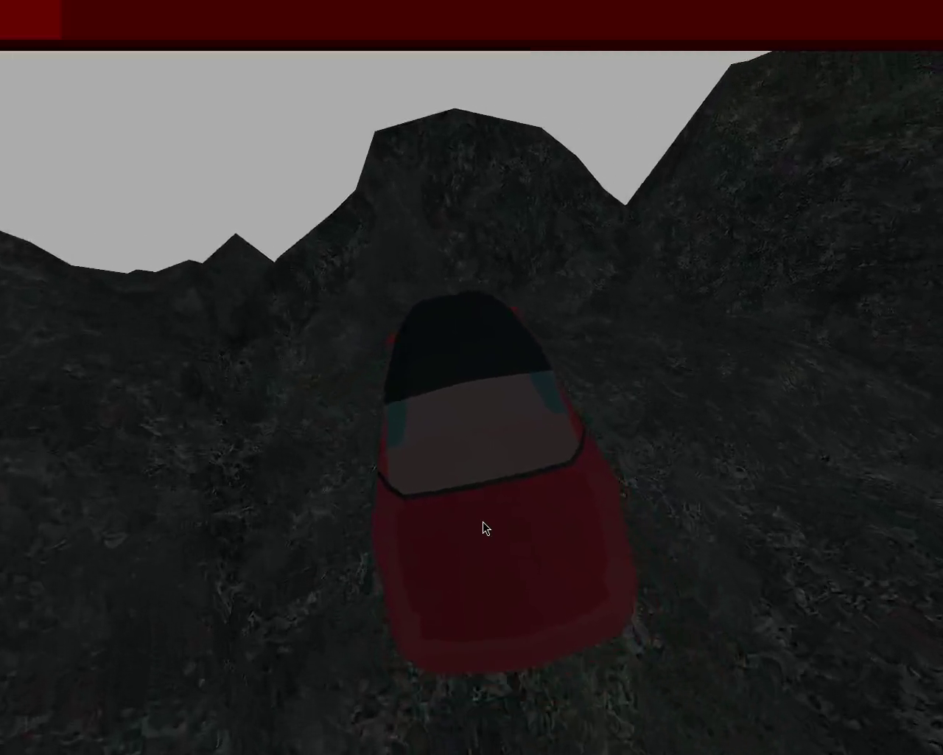
Step: Steer right and drive up the slope toward the saddle between the hills
{"action": "key", "text": "Up"}
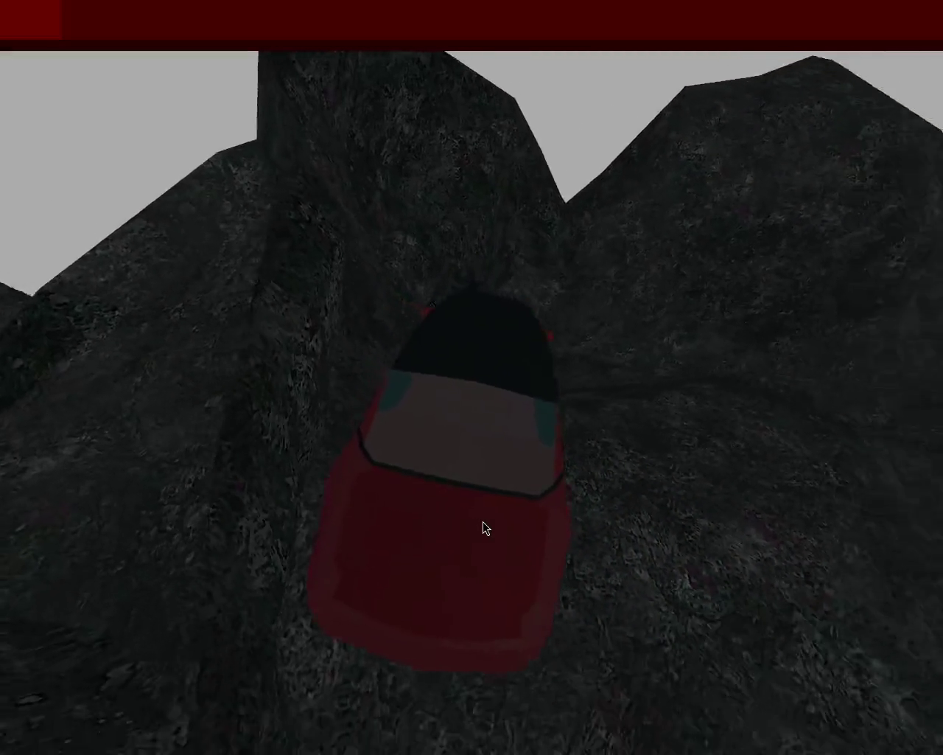
{"action": "key", "text": "Right"}
{"action": "key", "text": "Up"}
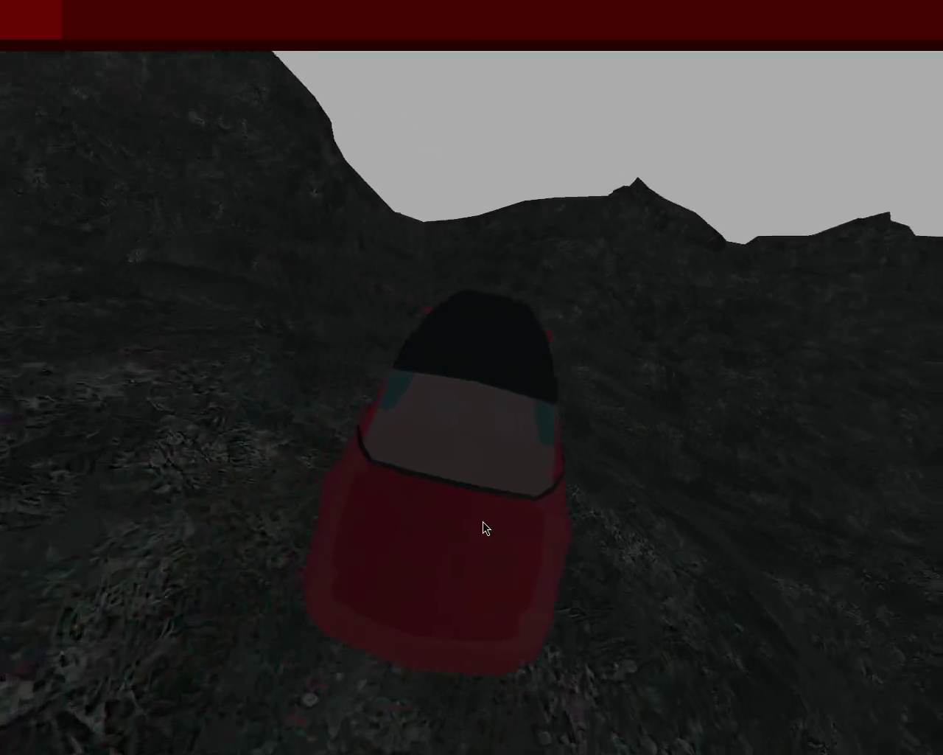
{"action": "key", "text": "Up"}
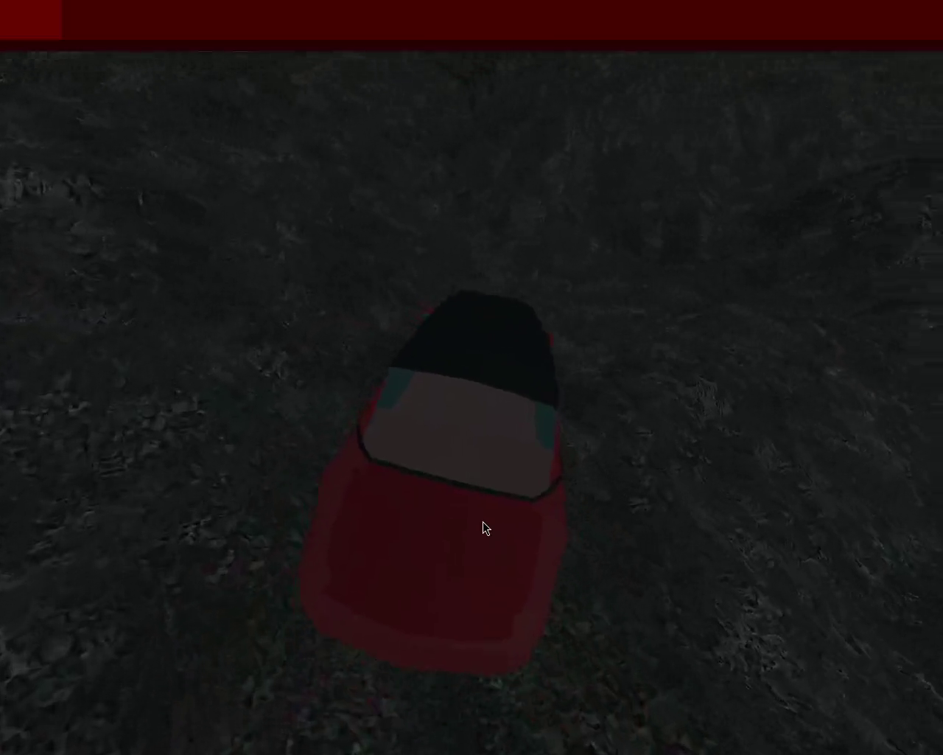
{"action": "key", "text": "Up"}
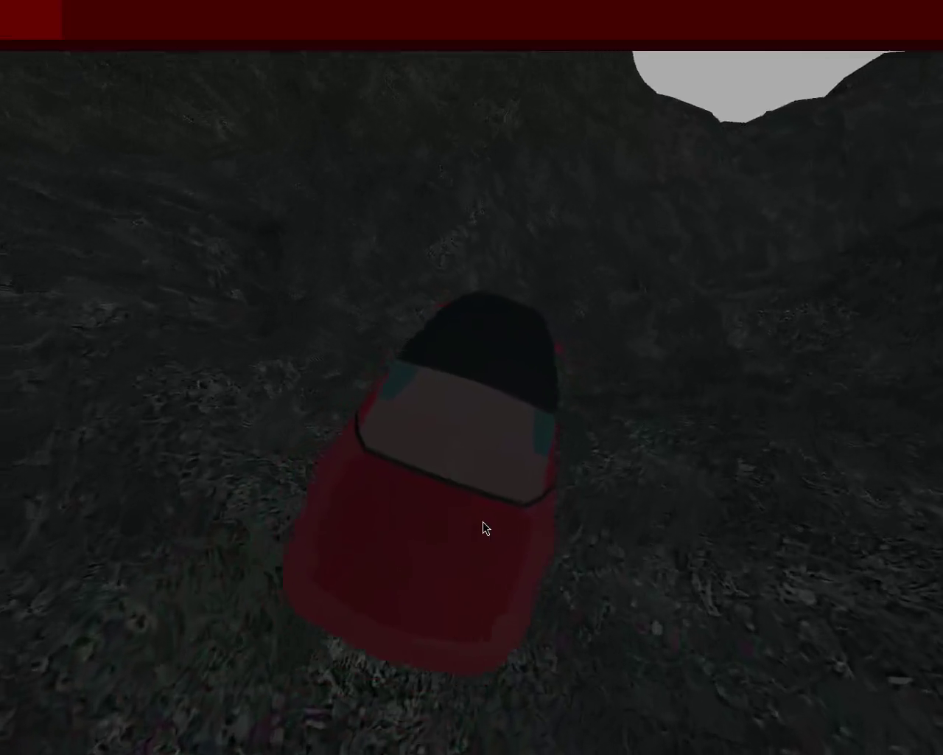
{"action": "key", "text": "Up"}
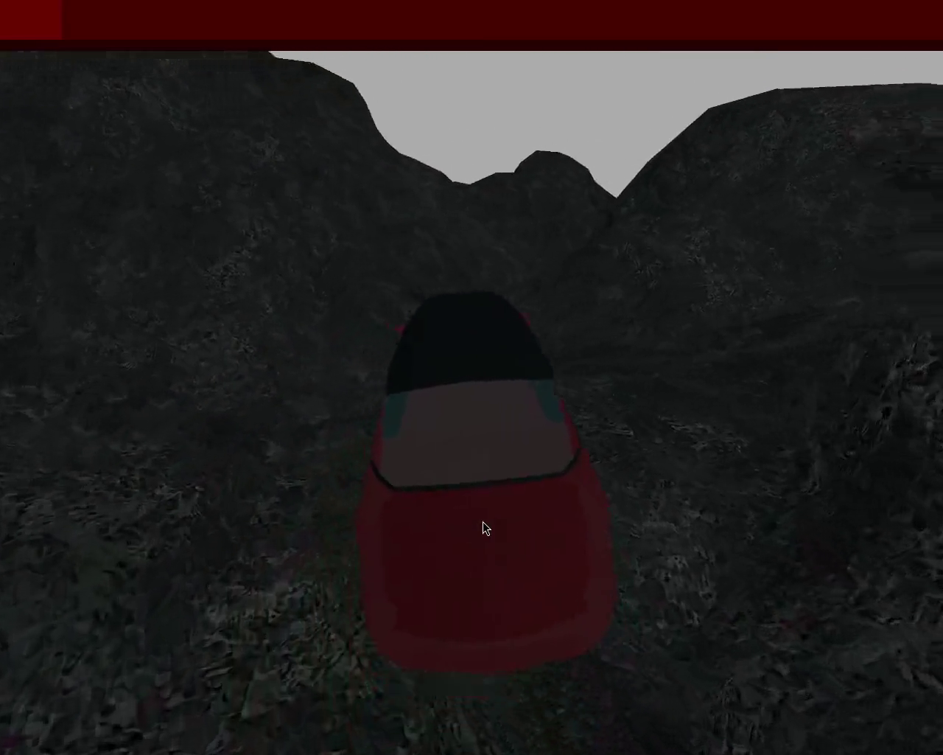
{"action": "key", "text": "Up"}
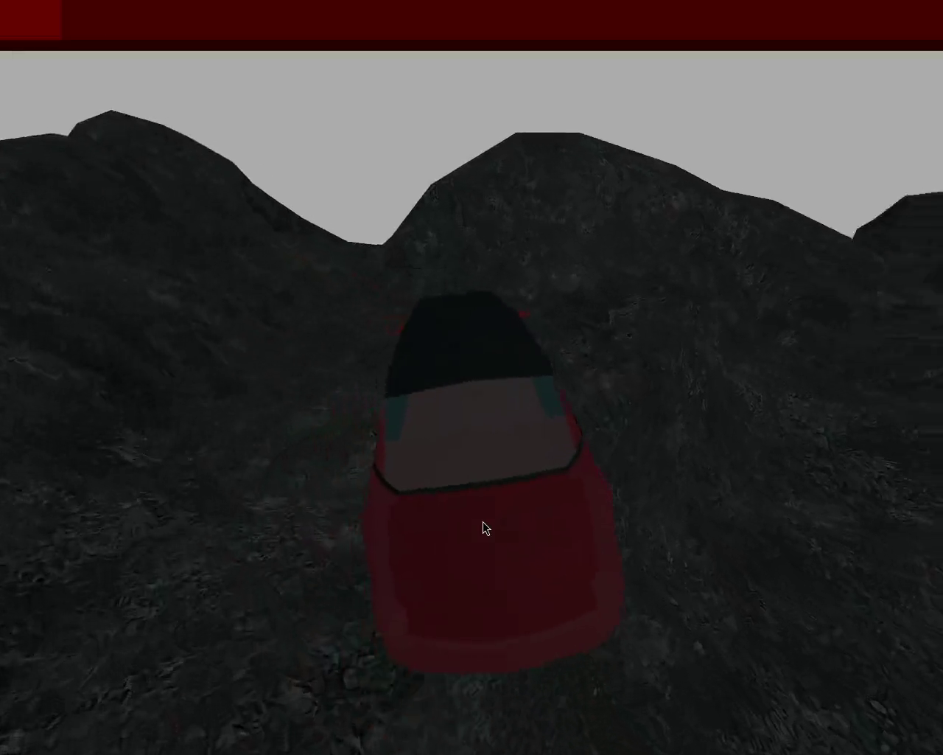
{"action": "key", "text": "Up"}
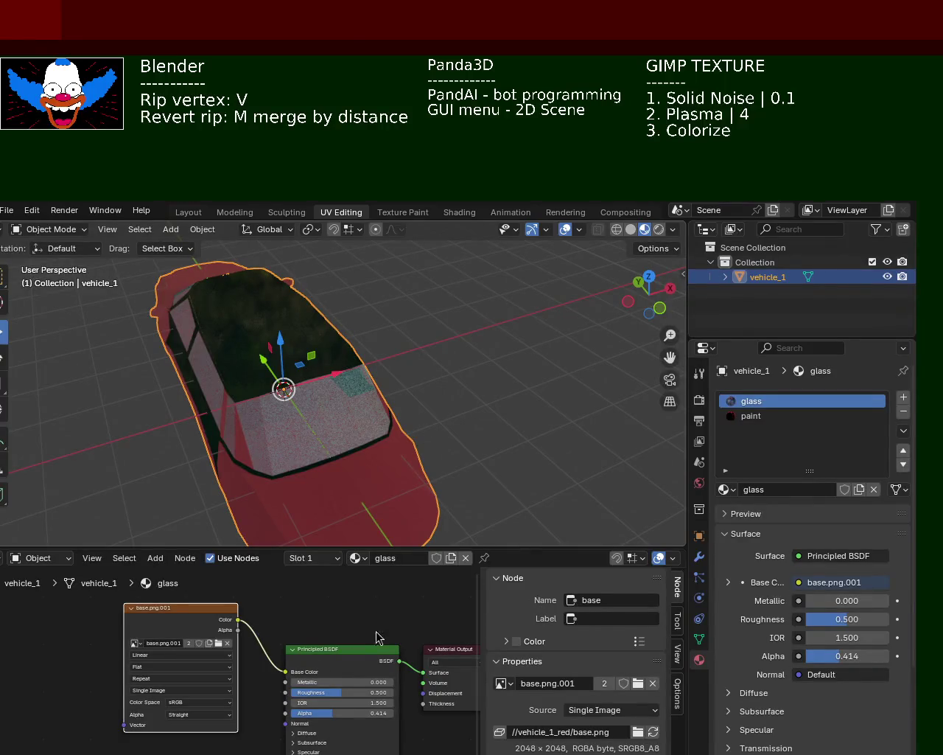
Step: Orbit and zoom around vehicle_1 to view the car from above
{"action": "left_click_drag", "start_coordinate": [389, 466], "coordinate": [368, 459]}
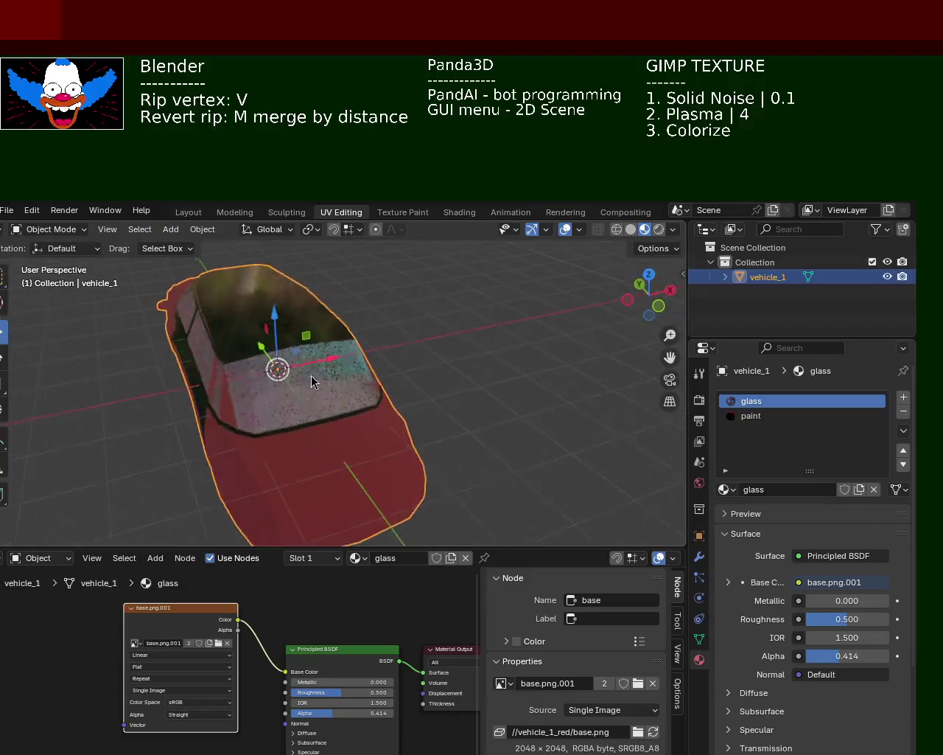
{"action": "scroll", "coordinate": [310, 383], "scroll_direction": "up", "scroll_amount": 3}
{"action": "scroll", "coordinate": [280, 309], "scroll_direction": "up", "scroll_amount": 3}
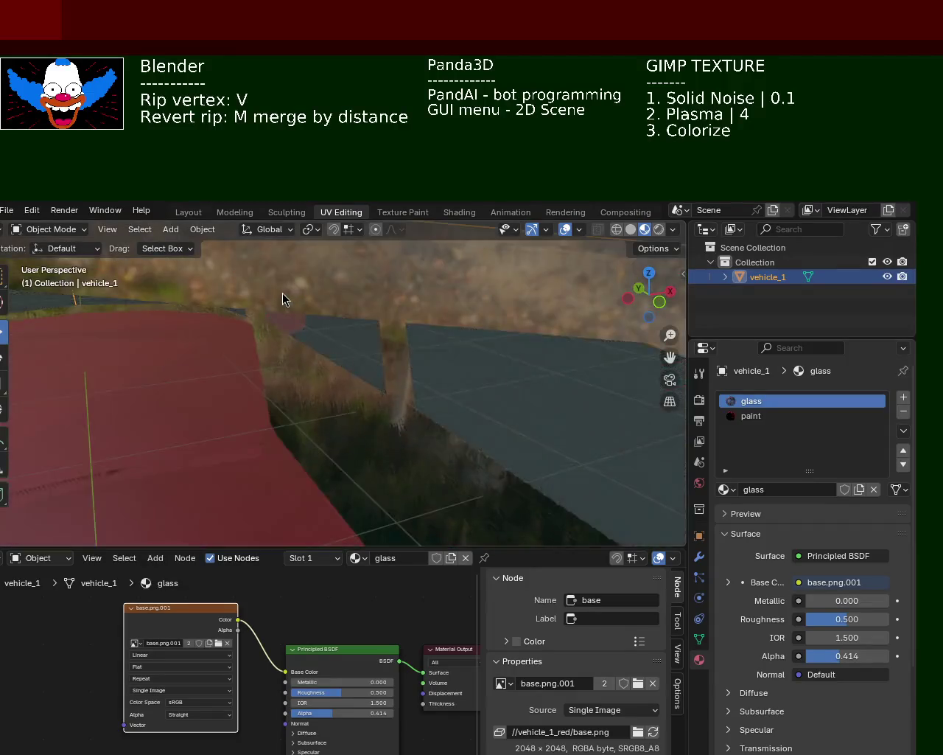
{"action": "scroll", "coordinate": [389, 417], "scroll_direction": "down", "scroll_amount": 2}
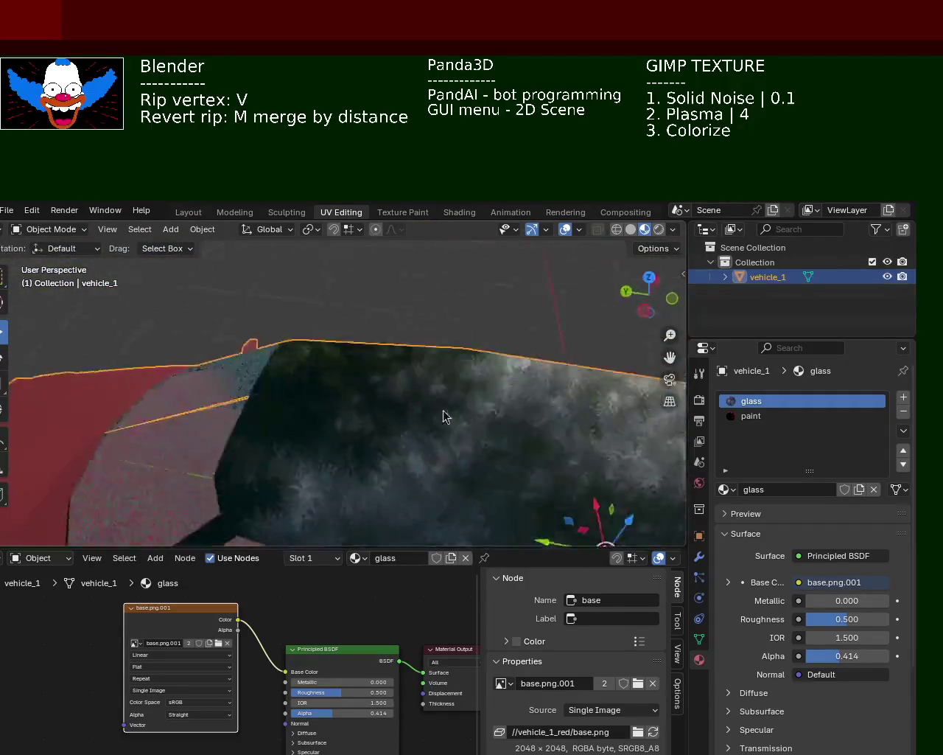
{"action": "scroll", "coordinate": [386, 354], "scroll_direction": "down", "scroll_amount": 3}
{"action": "scroll", "coordinate": [347, 375], "scroll_direction": "down", "scroll_amount": 2}
{"action": "scroll", "coordinate": [398, 413], "scroll_direction": "down", "scroll_amount": 2}
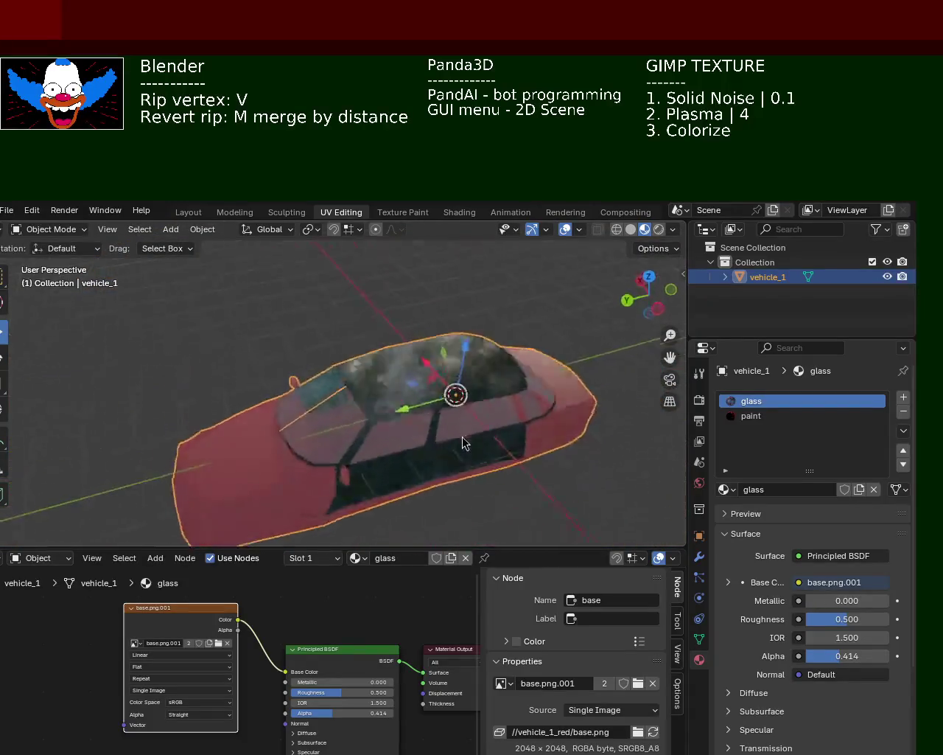
{"action": "scroll", "coordinate": [331, 445], "scroll_direction": "up", "scroll_amount": 3}
{"action": "scroll", "coordinate": [244, 413], "scroll_direction": "down", "scroll_amount": 3}
{"action": "scroll", "coordinate": [215, 417], "scroll_direction": "up", "scroll_amount": 2}
{"action": "scroll", "coordinate": [336, 425], "scroll_direction": "down", "scroll_amount": 2}
{"action": "scroll", "coordinate": [404, 434], "scroll_direction": "down", "scroll_amount": 3}
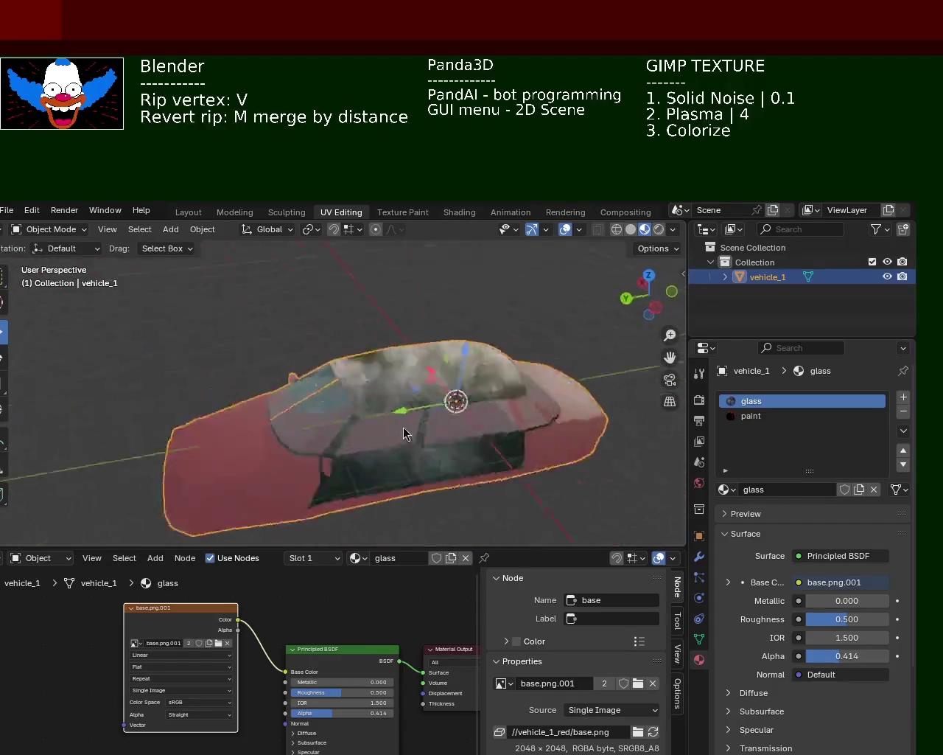
{"action": "scroll", "coordinate": [579, 275], "scroll_direction": "down", "scroll_amount": 2}
{"action": "scroll", "coordinate": [461, 416], "scroll_direction": "down", "scroll_amount": 3}
{"action": "scroll", "coordinate": [268, 442], "scroll_direction": "down", "scroll_amount": 2}
Step: Switch Viewport Shading to Rendered, where the car appears darker
{"action": "left_click", "coordinate": [659, 229]}
{"action": "scroll", "coordinate": [284, 457], "scroll_direction": "down", "scroll_amount": 3}
{"action": "scroll", "coordinate": [389, 406], "scroll_direction": "down", "scroll_amount": 3}
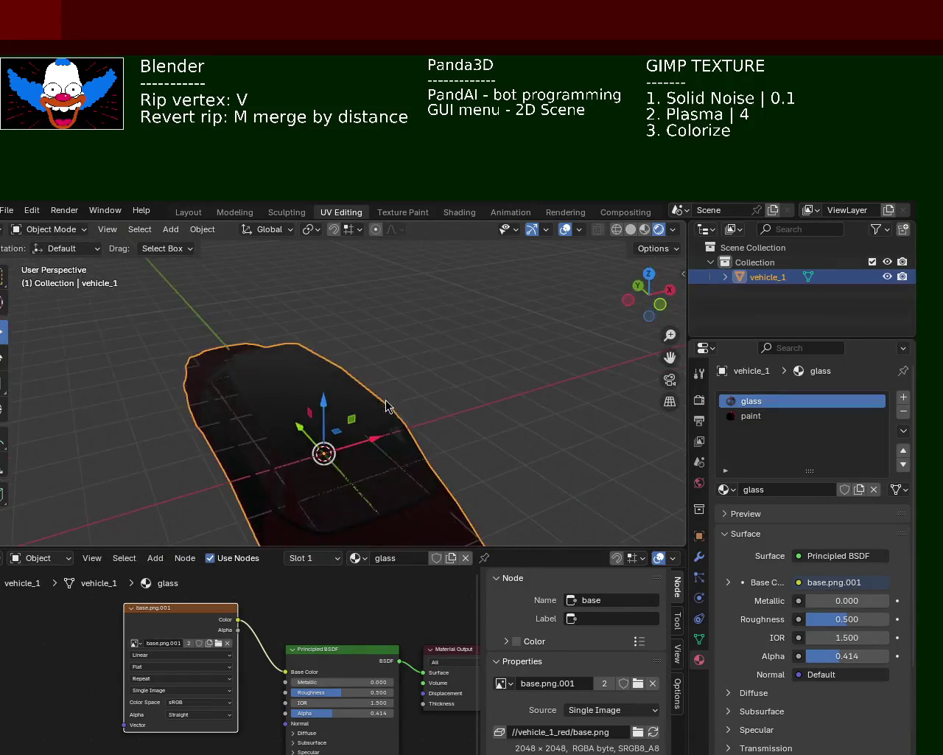
{"action": "key", "text": "shift+a"}
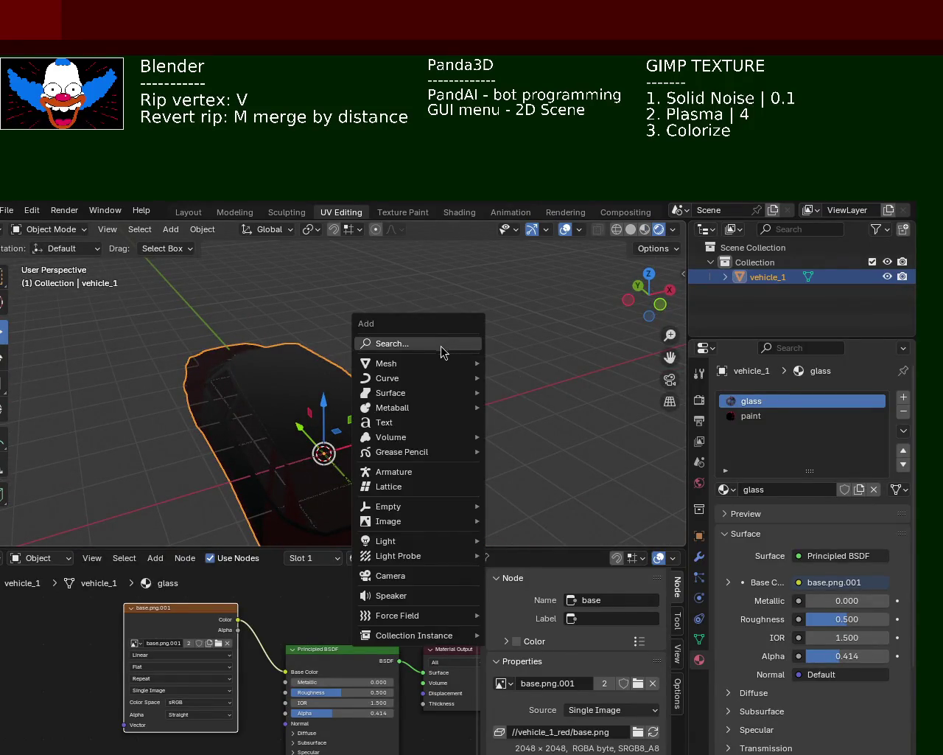
Step: Add a Sun light to the scene beside vehicle_1
{"action": "left_click", "coordinate": [196, 231]}
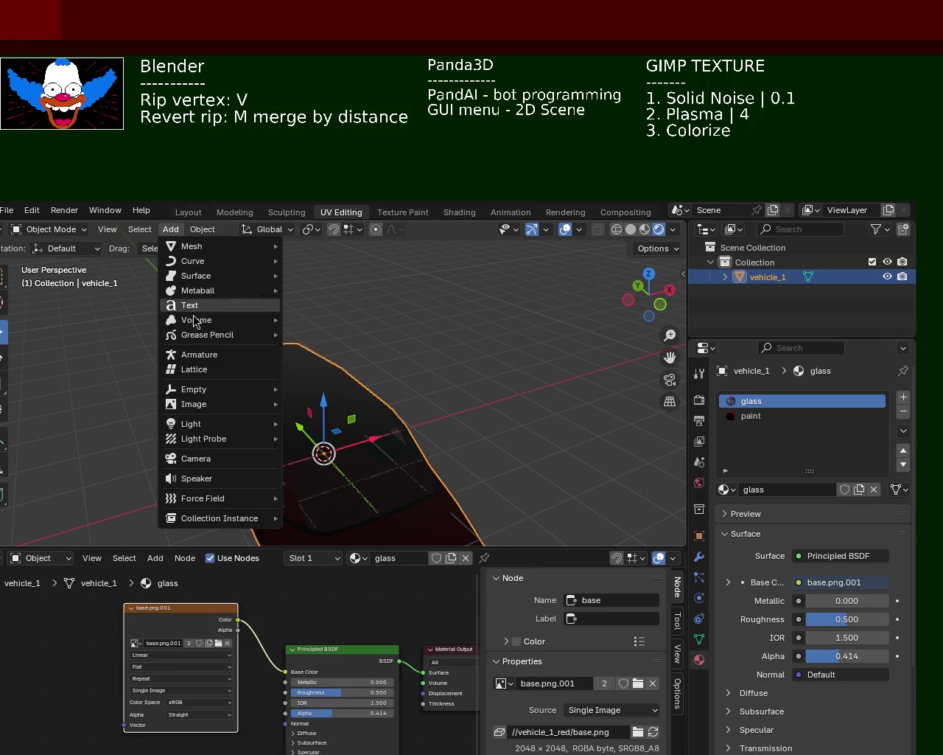
{"action": "mouse_move", "coordinate": [222, 424]}
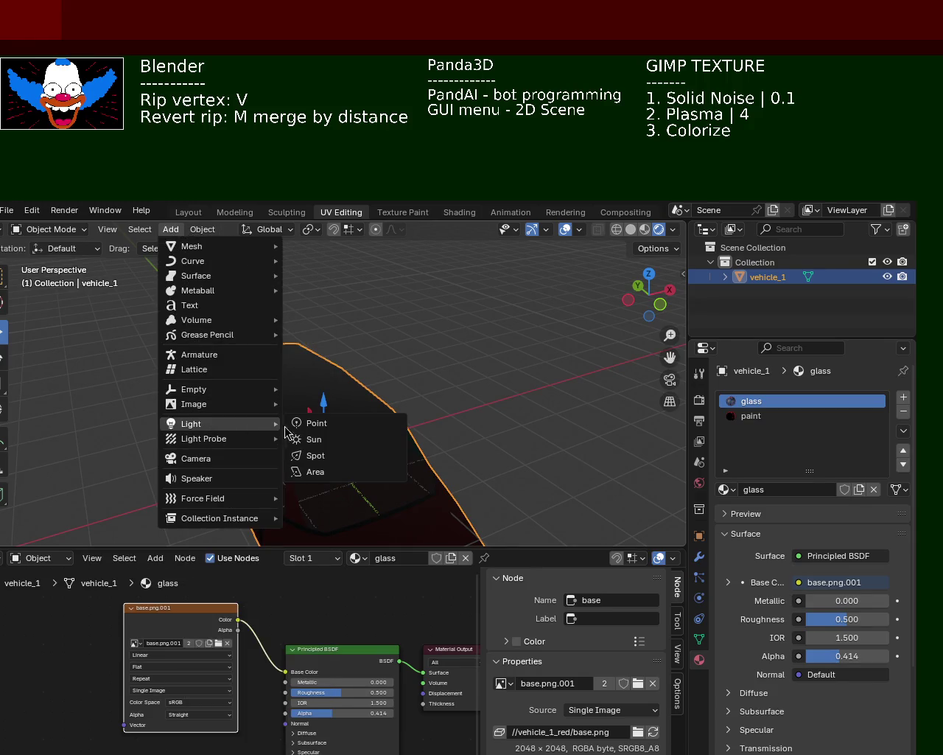
{"action": "left_click", "coordinate": [314, 439]}
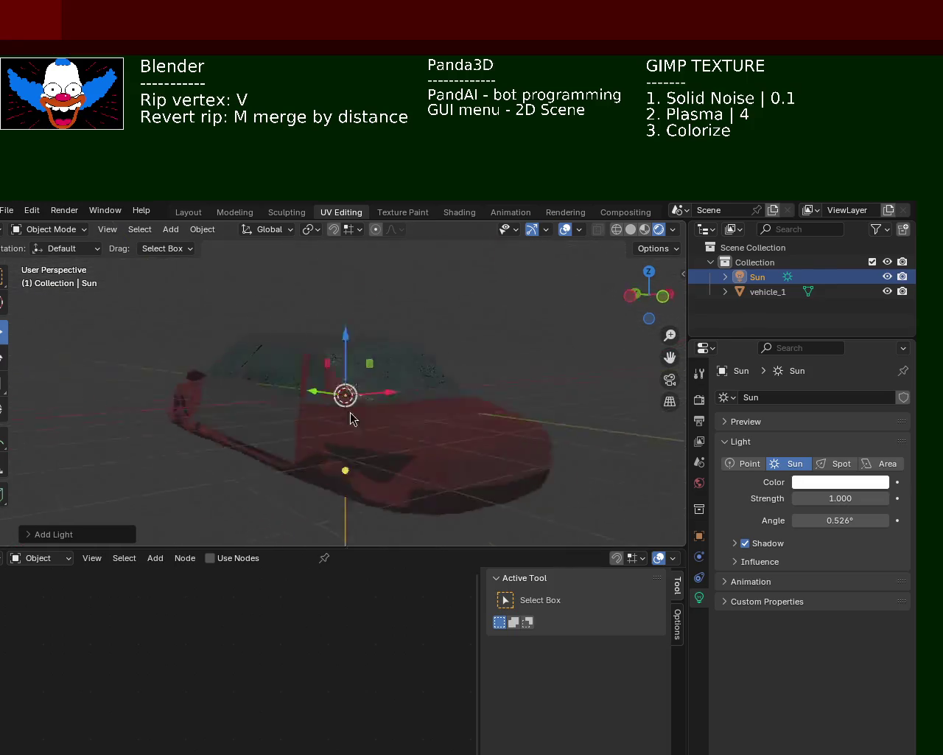
{"action": "scroll", "coordinate": [287, 354], "scroll_direction": "up", "scroll_amount": 5}
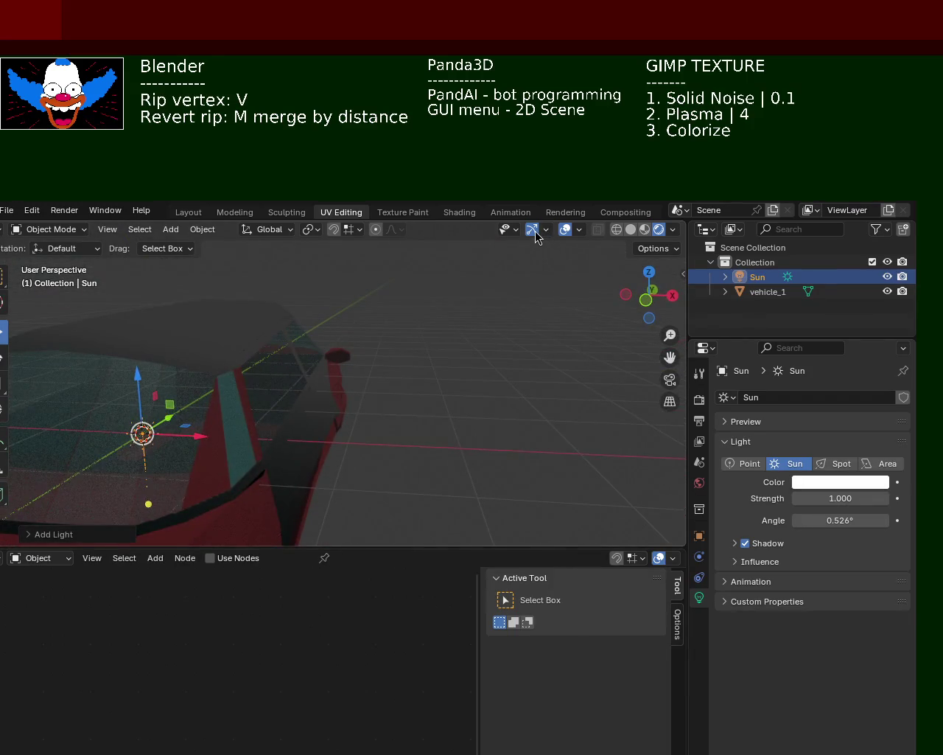
Step: Hide gizmos and overlays, then orbit to see the car's roof and side
{"action": "left_click", "coordinate": [533, 230]}
{"action": "left_click", "coordinate": [563, 229]}
{"action": "scroll", "coordinate": [297, 383], "scroll_direction": "up", "scroll_amount": 4}
{"action": "mouse_move", "coordinate": [417, 318]}
{"action": "left_mouse_down"}
{"action": "mouse_move", "coordinate": [495, 396]}
{"action": "mouse_move", "coordinate": [400, 352]}
{"action": "mouse_move", "coordinate": [406, 342]}
{"action": "mouse_move", "coordinate": [342, 359]}
{"action": "mouse_move", "coordinate": [243, 357]}
{"action": "mouse_move", "coordinate": [161, 391]}
{"action": "mouse_move", "coordinate": [87, 334]}
{"action": "mouse_move", "coordinate": [88, 347]}
{"action": "mouse_move", "coordinate": [11, 352]}
{"action": "mouse_move", "coordinate": [290, 401]}
{"action": "mouse_move", "coordinate": [339, 356]}
{"action": "mouse_move", "coordinate": [336, 374]}
{"action": "mouse_move", "coordinate": [206, 446]}
{"action": "mouse_move", "coordinate": [208, 381]}
{"action": "mouse_move", "coordinate": [427, 417]}
{"action": "mouse_move", "coordinate": [658, 237]}
{"action": "left_mouse_up"}
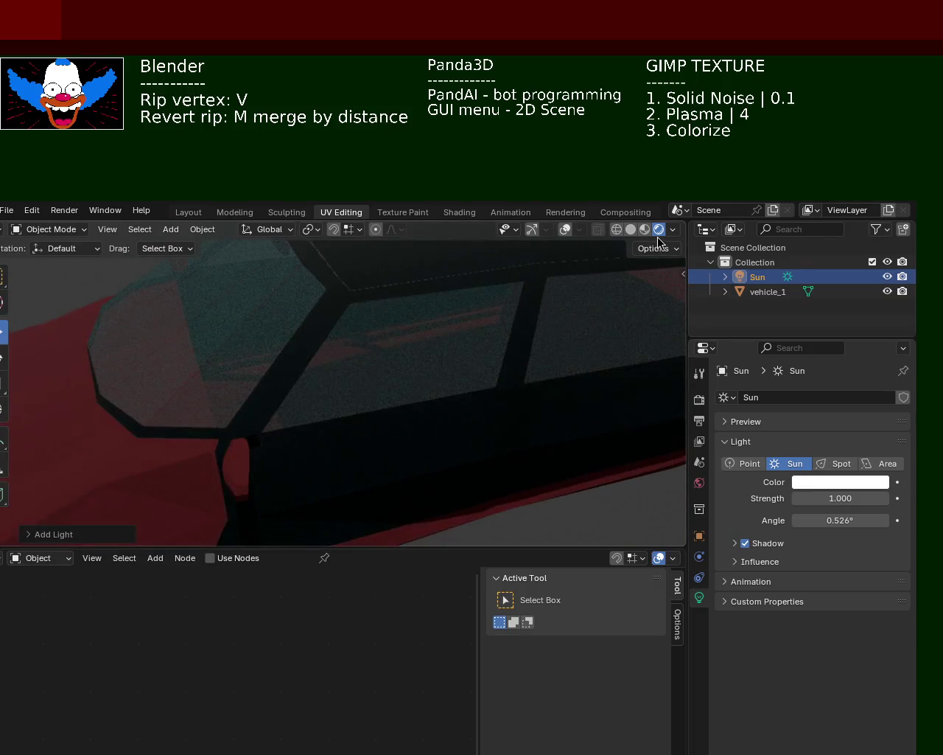
Step: Compare the car in Material Preview and Solid shading, ending in Material Preview
{"action": "left_click", "coordinate": [645, 228]}
{"action": "mouse_move", "coordinate": [471, 317]}
{"action": "left_mouse_down"}
{"action": "mouse_move", "coordinate": [304, 404]}
{"action": "mouse_move", "coordinate": [438, 356]}
{"action": "mouse_move", "coordinate": [247, 396]}
{"action": "mouse_move", "coordinate": [195, 340]}
{"action": "mouse_move", "coordinate": [410, 390]}
{"action": "mouse_move", "coordinate": [399, 360]}
{"action": "mouse_move", "coordinate": [338, 364]}
{"action": "mouse_move", "coordinate": [353, 382]}
{"action": "left_mouse_up"}
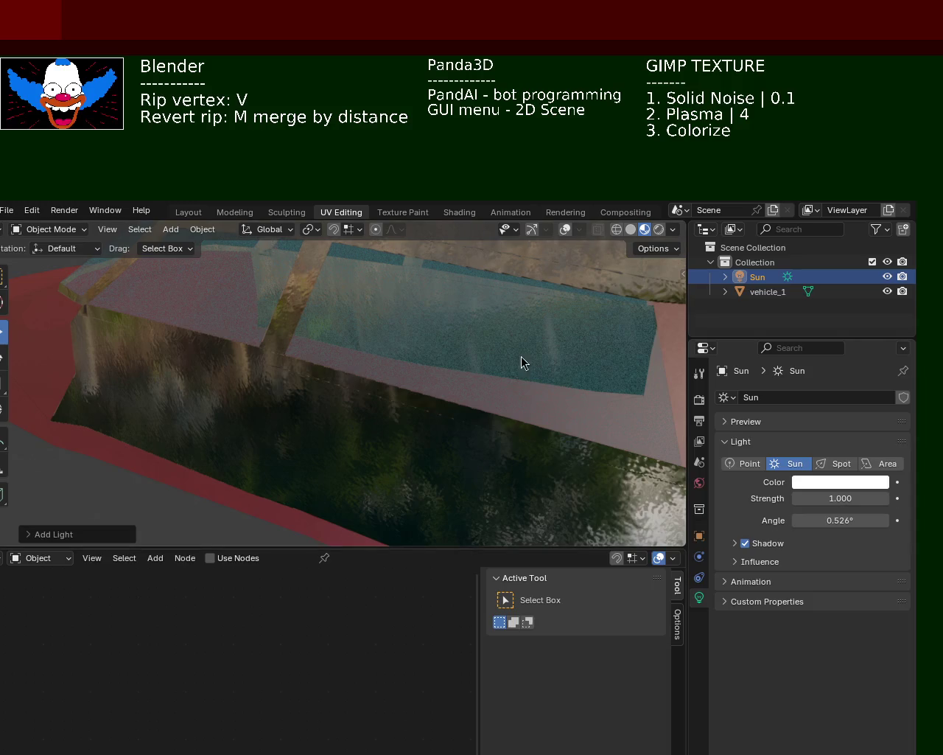
{"action": "left_click", "coordinate": [631, 230]}
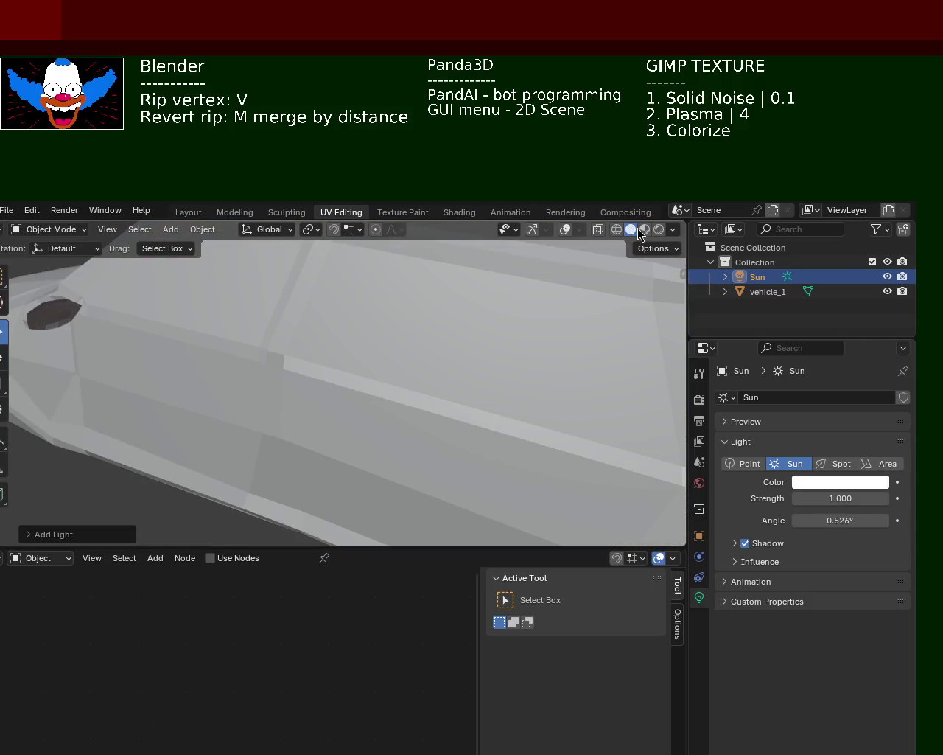
{"action": "left_click", "coordinate": [644, 229]}
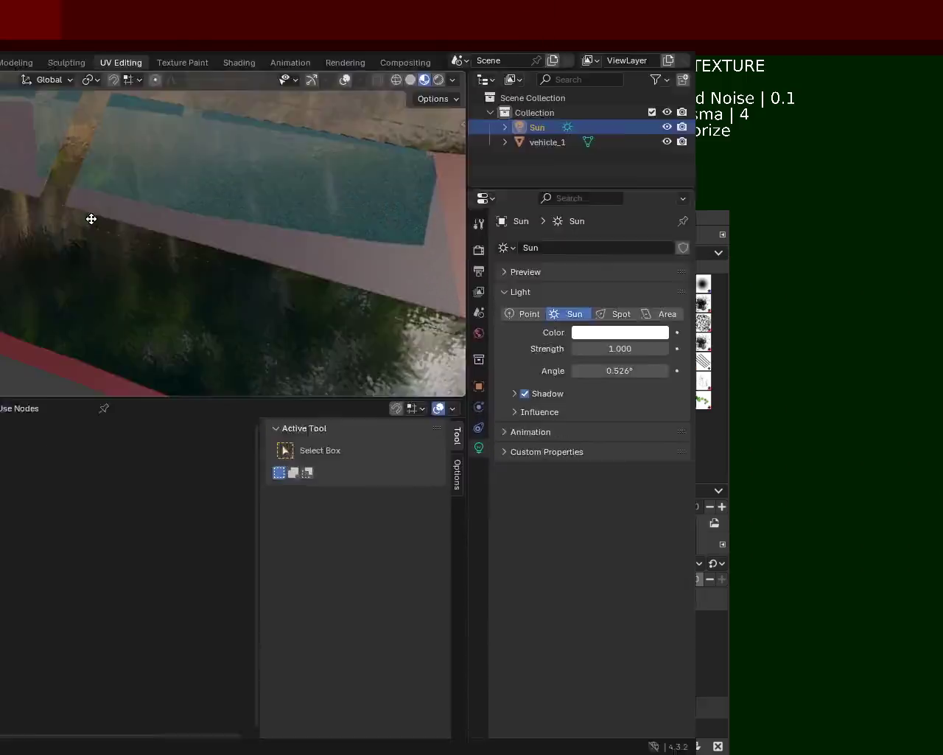
Step: Move Blender aside, close the Panda3D game with Escape, and switch to GIMP
{"action": "left_click_drag", "start_coordinate": [215, 398], "coordinate": [187, 170]}
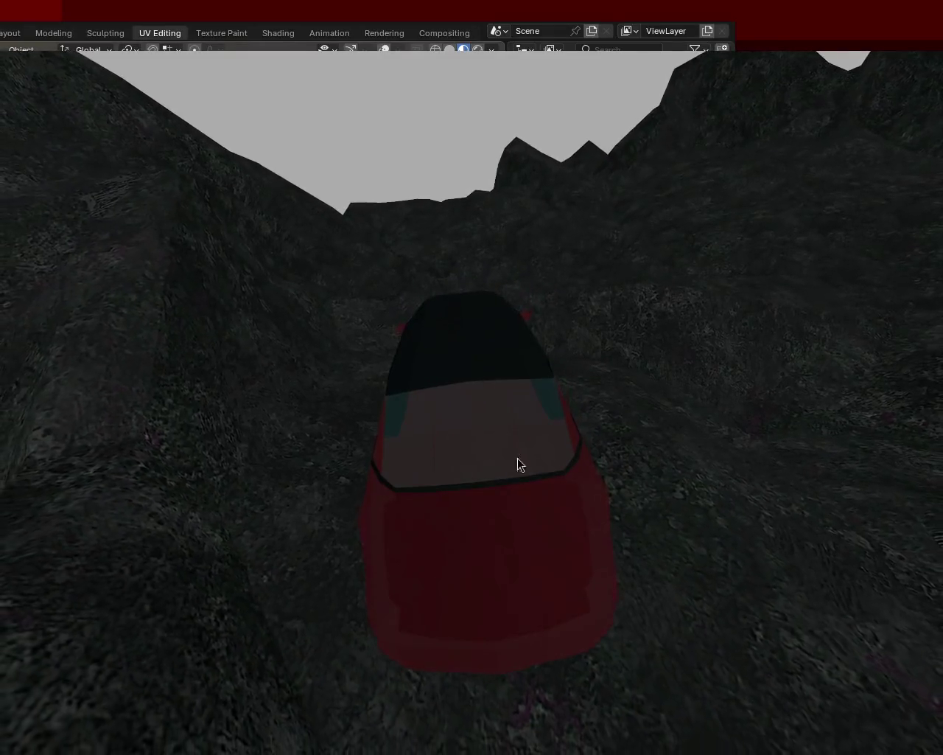
{"action": "key", "text": "Escape"}
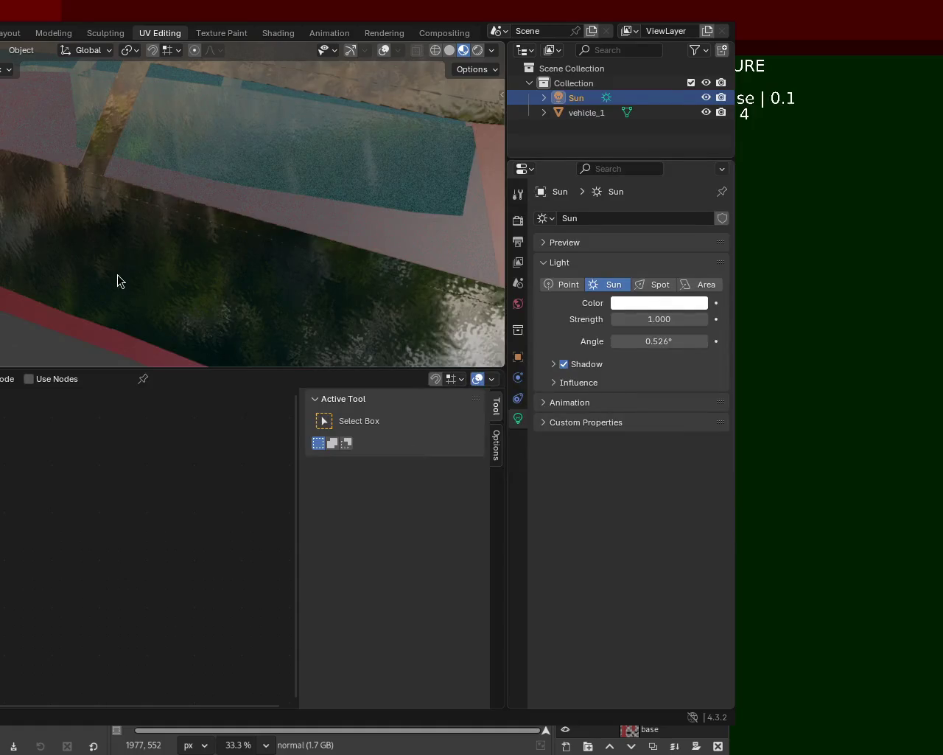
{"action": "key", "text": "alt+Tab"}
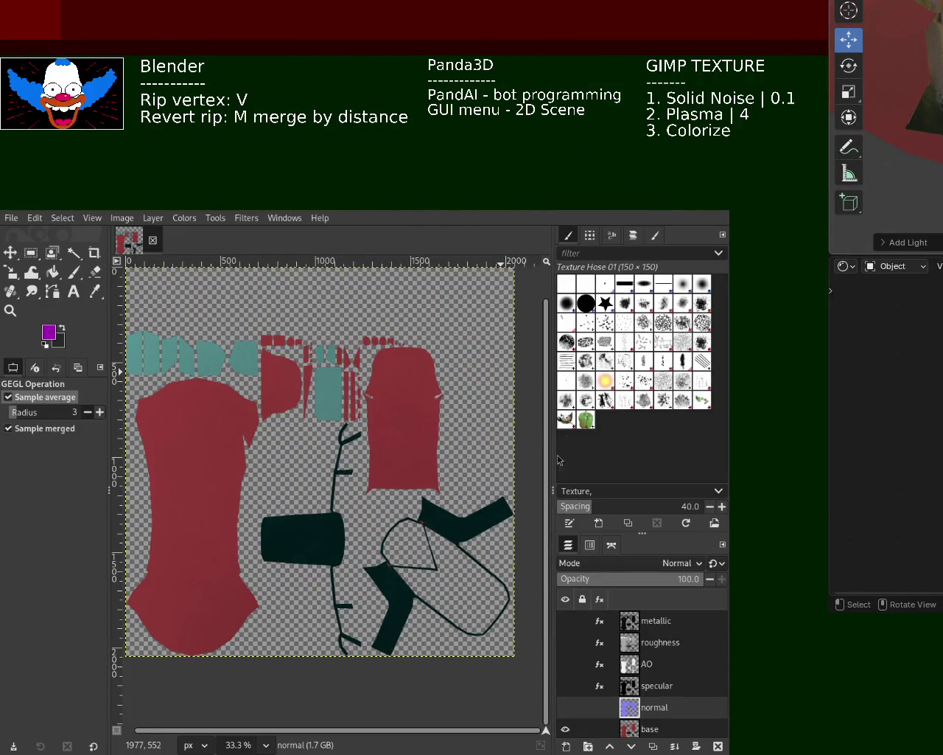
Step: Zoom in on the red UV island, then back out to the whole layout
{"action": "left_click", "coordinate": [10, 310]}
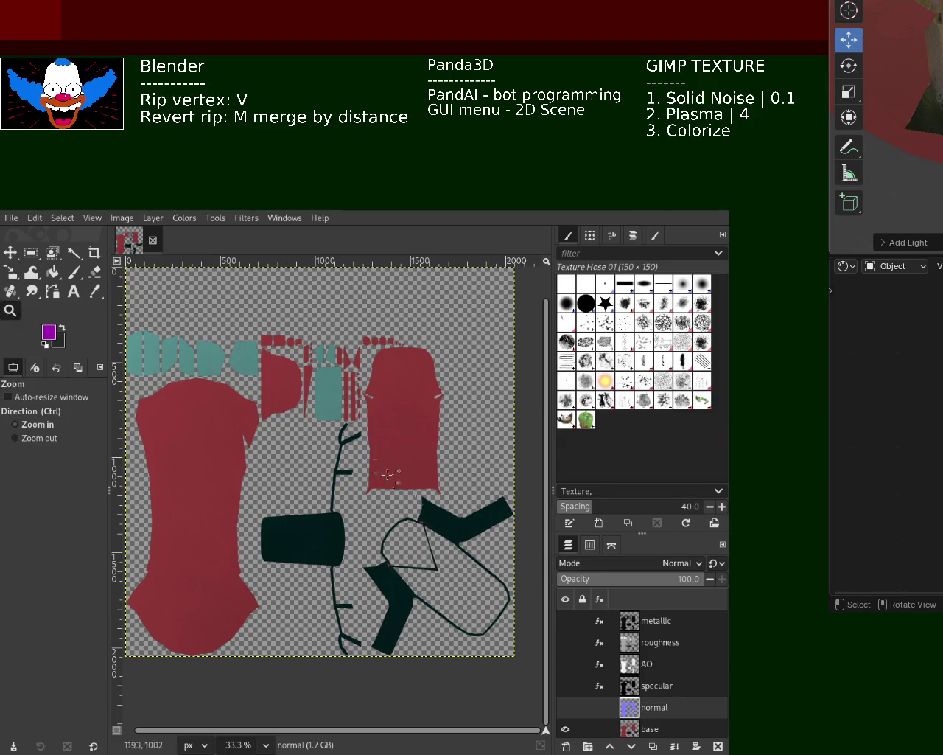
{"action": "left_click", "coordinate": [393, 436]}
{"action": "left_click", "coordinate": [392, 436]}
{"action": "left_click", "coordinate": [390, 435]}
{"action": "left_click", "coordinate": [391, 437], "text": "ctrl"}
{"action": "left_click", "coordinate": [392, 436], "text": "ctrl"}
{"action": "left_click", "coordinate": [391, 436], "text": "ctrl"}
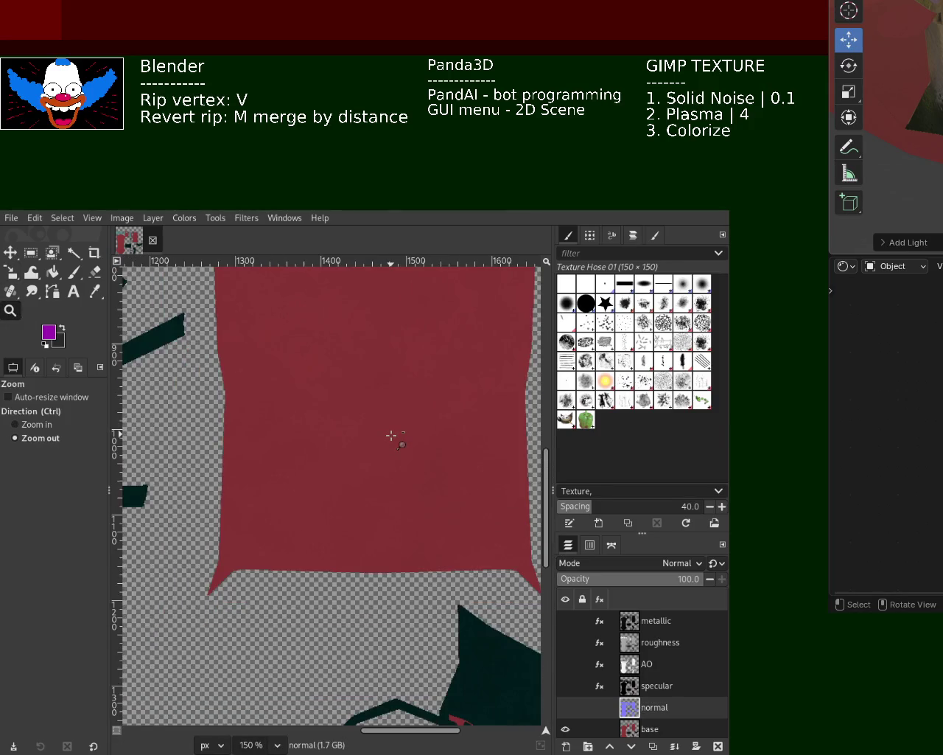
{"action": "left_click", "coordinate": [392, 437], "text": "ctrl"}
{"action": "left_click", "coordinate": [391, 436], "text": "ctrl"}
{"action": "left_click", "coordinate": [392, 436], "text": "ctrl"}
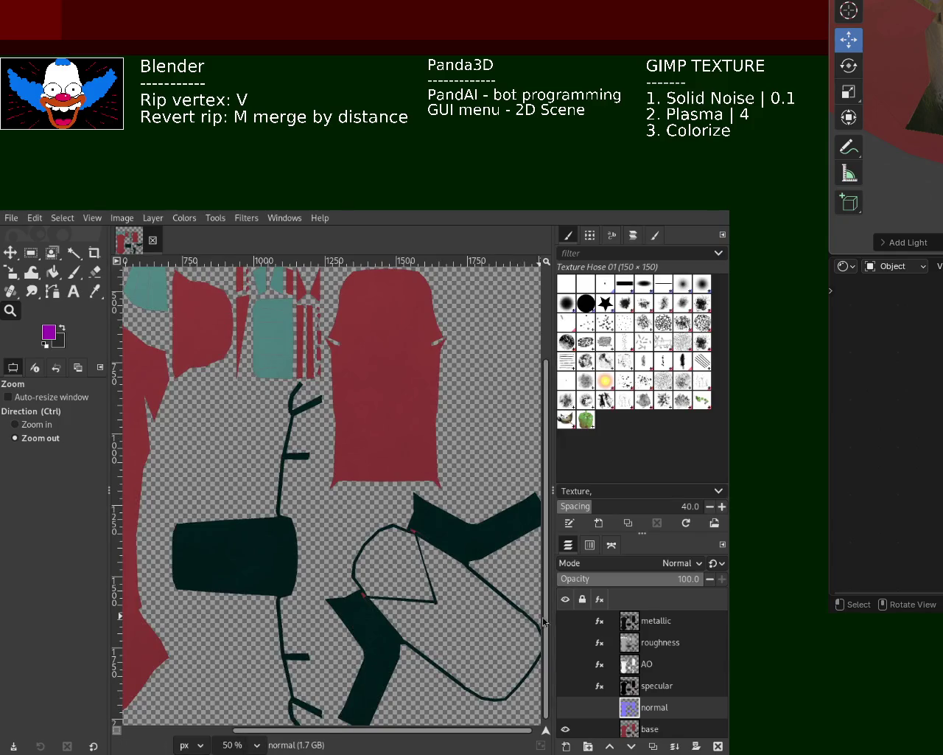
Step: Show and select the metallic layer, and zoom the canvas out to 25%
{"action": "left_click", "coordinate": [565, 621]}
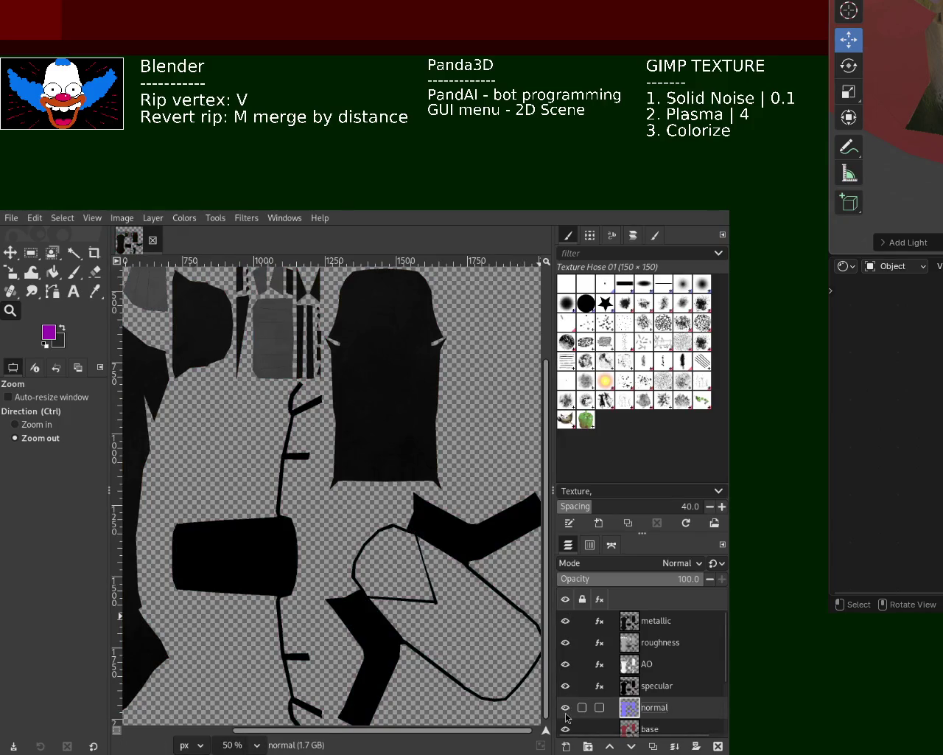
{"action": "left_click", "coordinate": [633, 621]}
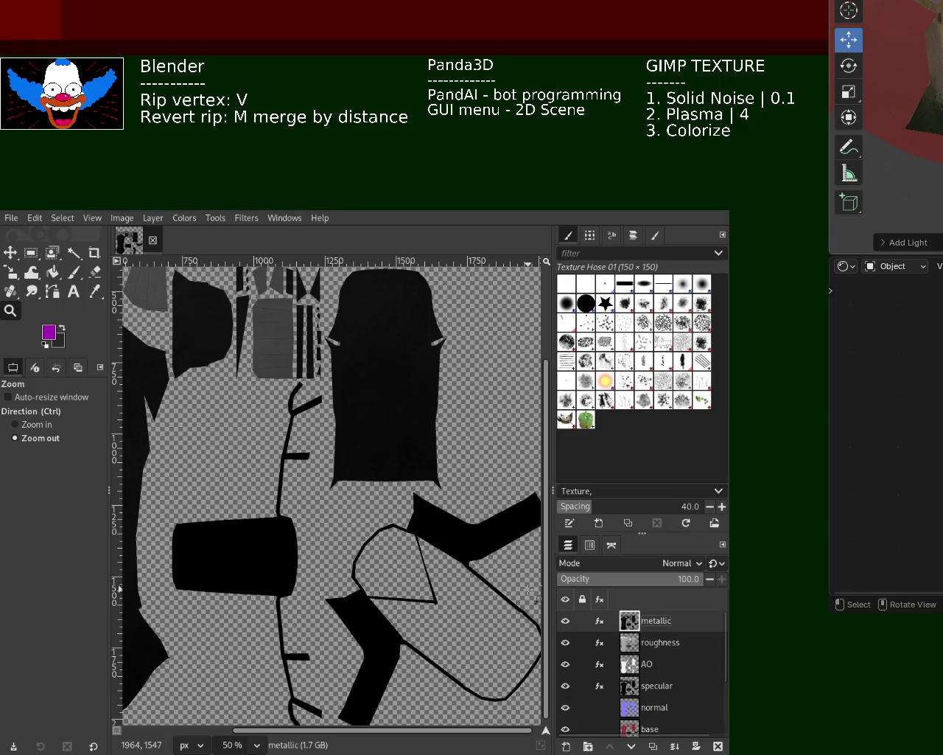
{"action": "left_click", "coordinate": [341, 437], "text": "ctrl"}
{"action": "left_click", "coordinate": [331, 474]}
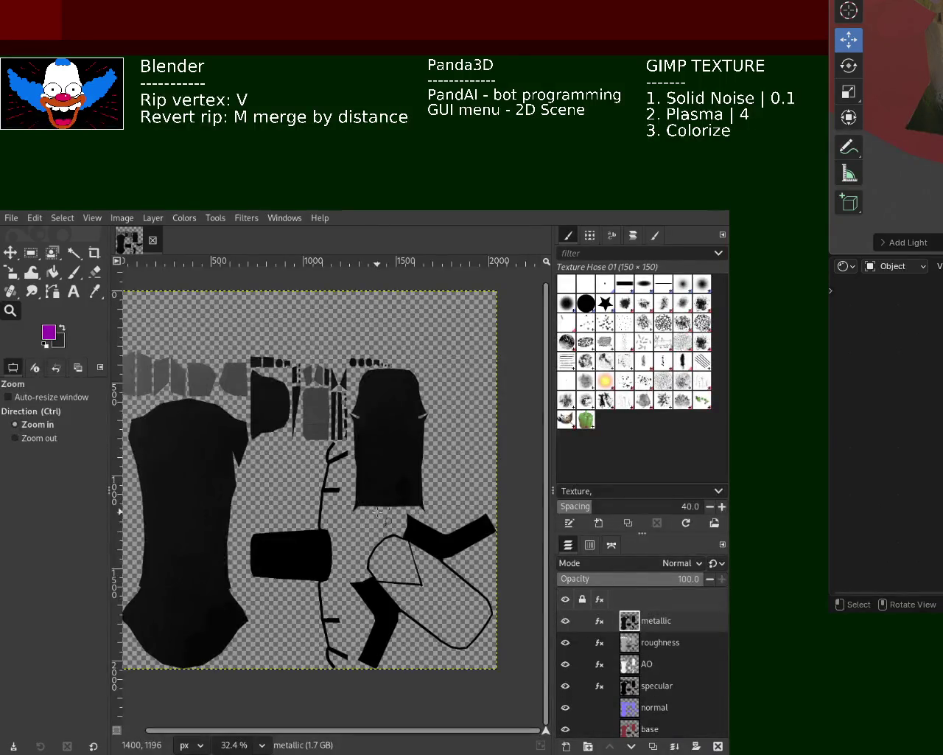
{"action": "left_click", "coordinate": [405, 492], "text": "ctrl"}
Step: Toggle the metallic, roughness and AO layers' visibility to inspect each map
{"action": "left_click", "coordinate": [566, 621]}
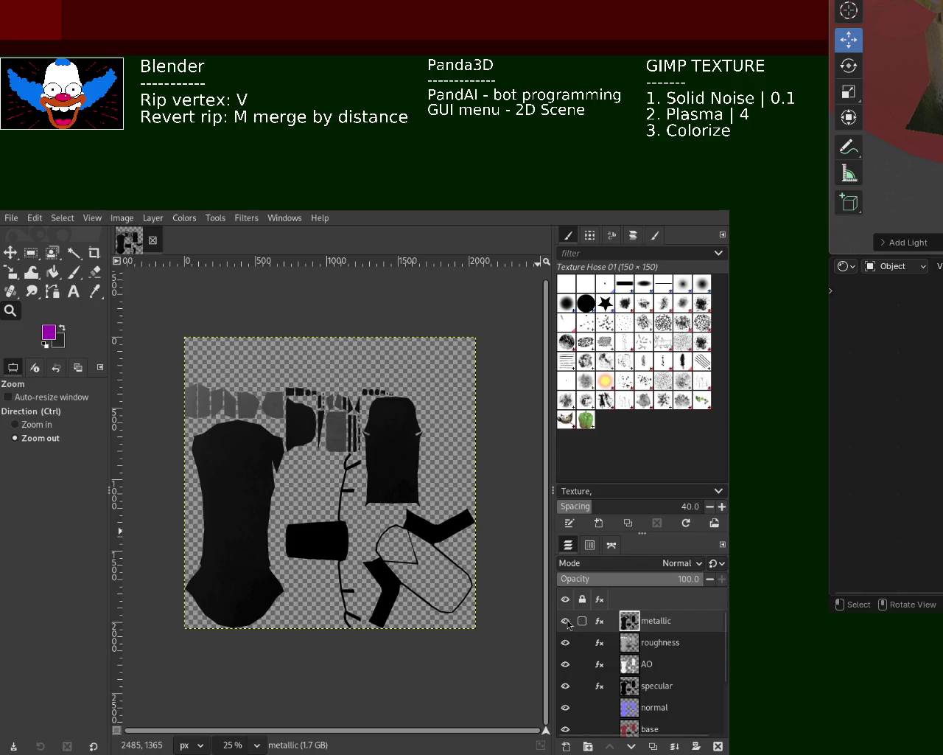
{"action": "left_click", "coordinate": [566, 642]}
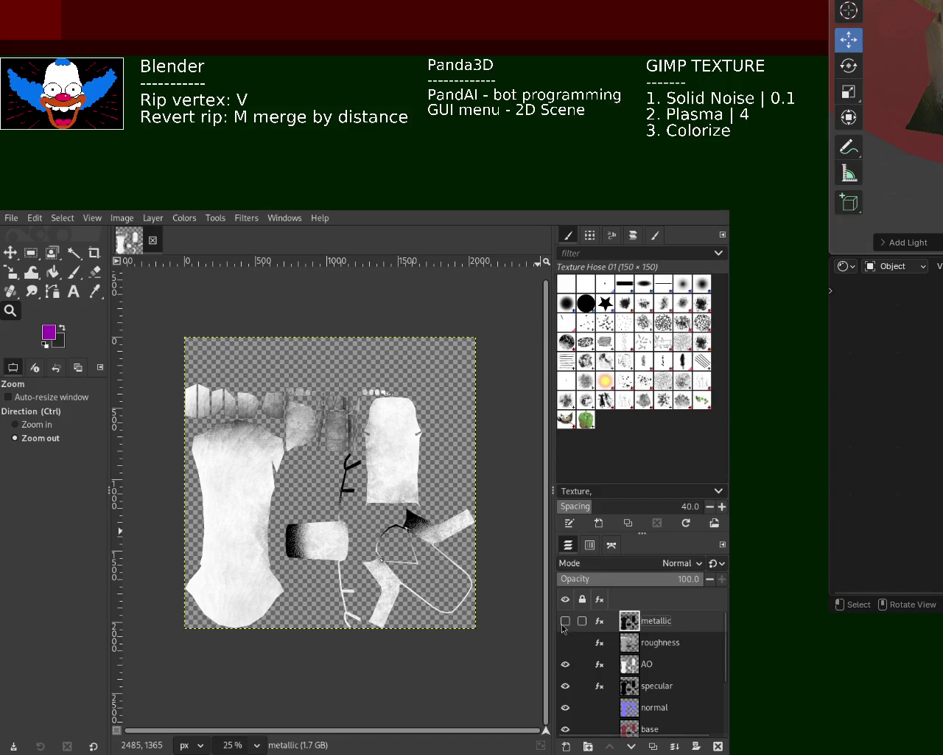
{"action": "left_click", "coordinate": [564, 624]}
{"action": "left_click", "coordinate": [564, 623]}
{"action": "left_click", "coordinate": [564, 645]}
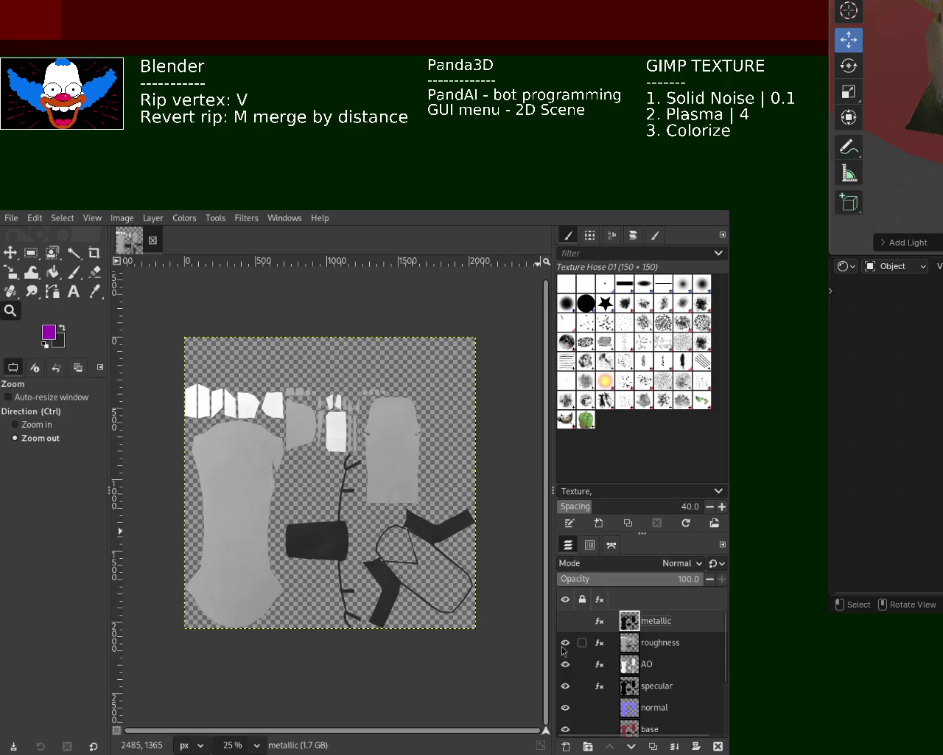
{"action": "left_click", "coordinate": [565, 643]}
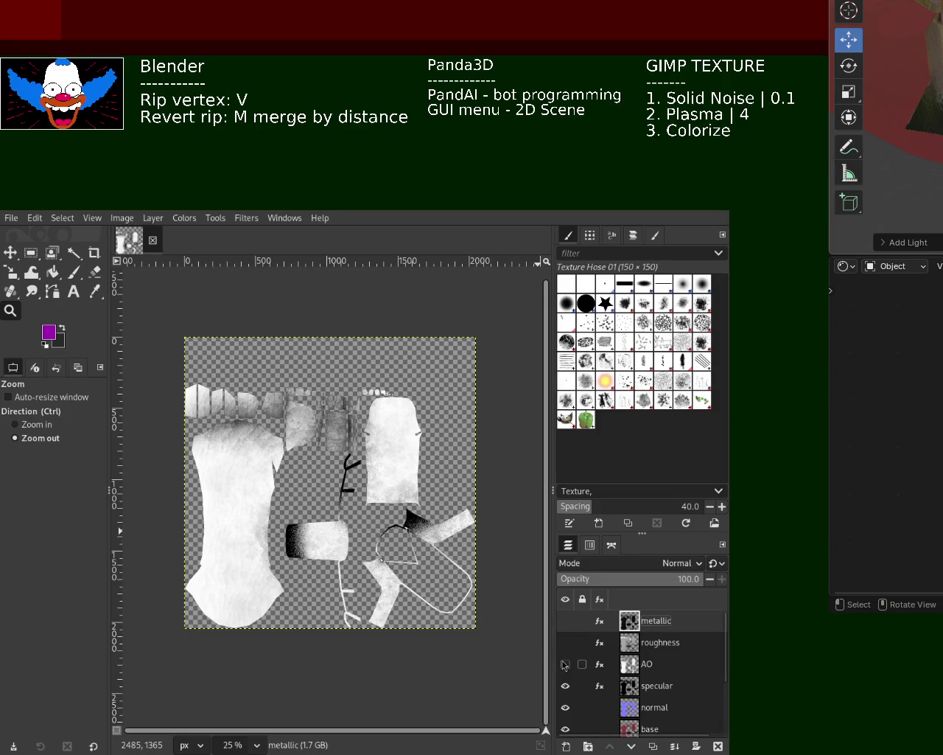
{"action": "left_click", "coordinate": [565, 664]}
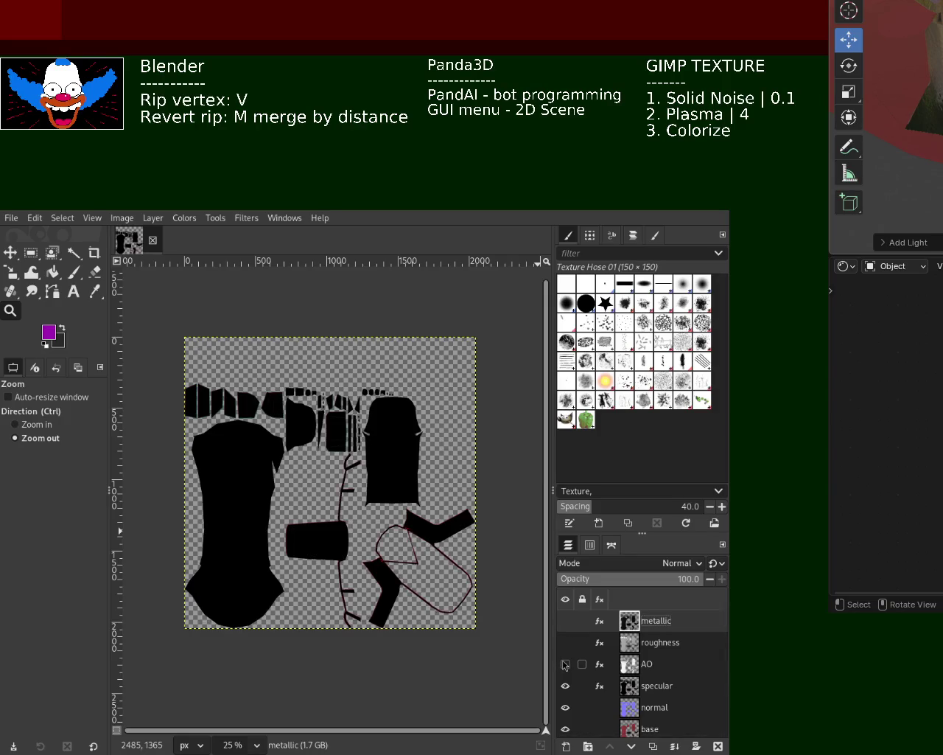
{"action": "left_click", "coordinate": [565, 666]}
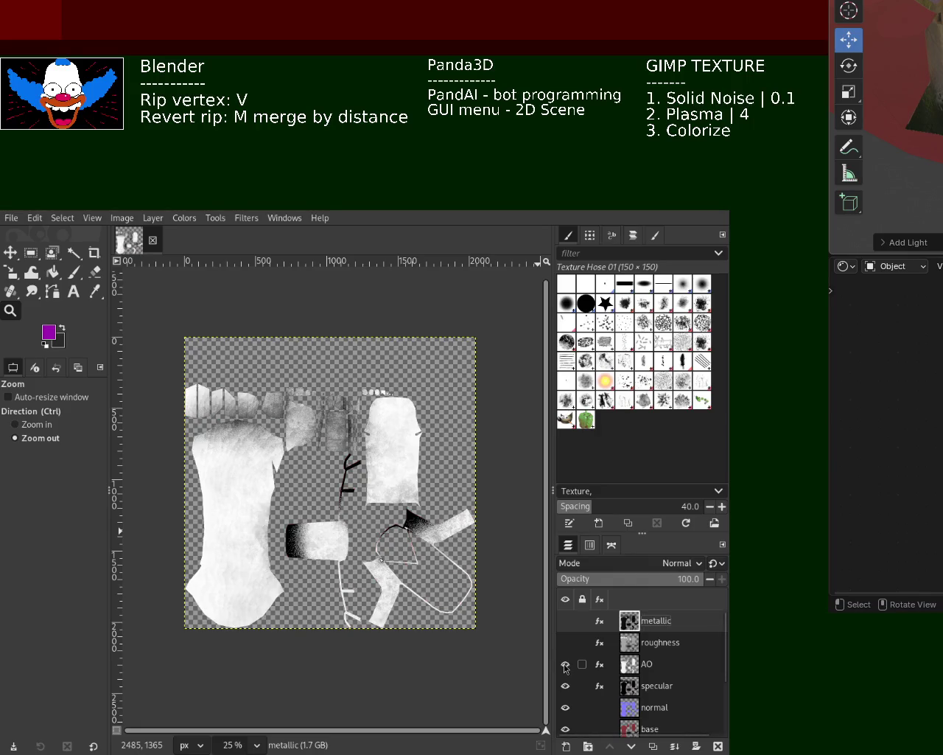
{"action": "left_click", "coordinate": [566, 666]}
Step: Hide specular, AO, roughness and normal layers, leaving only the base colour visible
{"action": "left_click", "coordinate": [565, 686]}
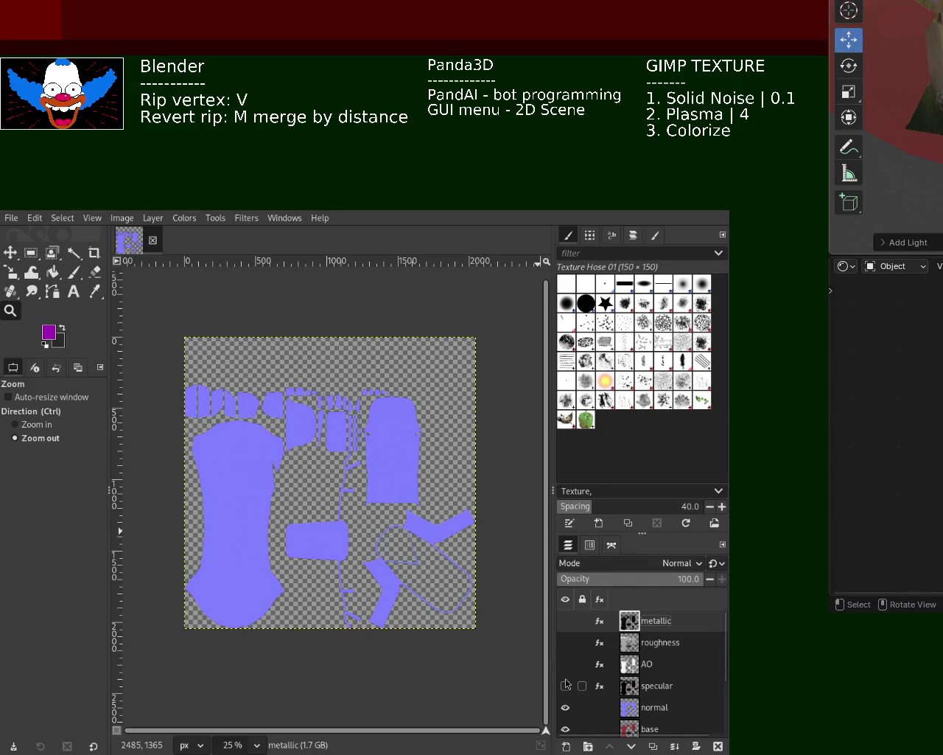
{"action": "left_click", "coordinate": [565, 685]}
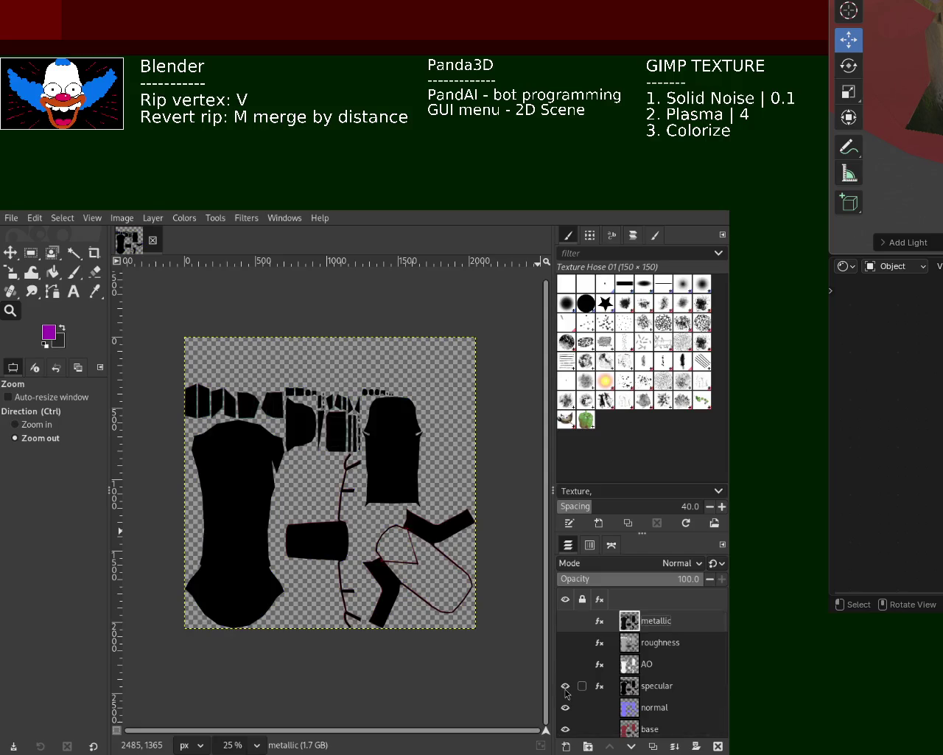
{"action": "left_click", "coordinate": [565, 666]}
{"action": "left_click", "coordinate": [566, 643]}
{"action": "left_click", "coordinate": [565, 664]}
{"action": "left_click", "coordinate": [565, 685]}
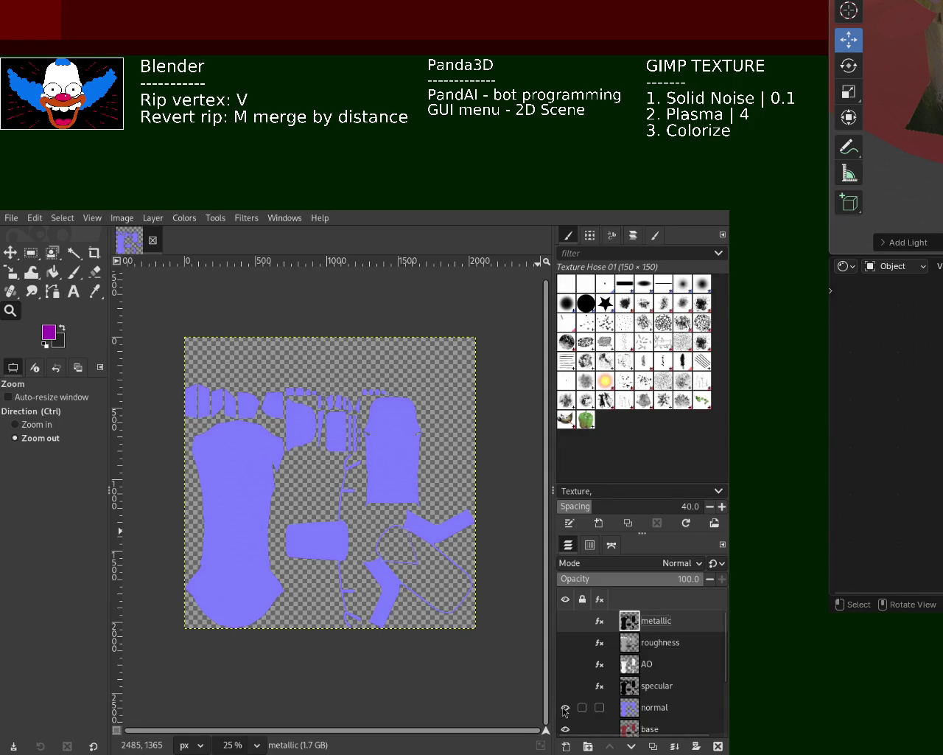
{"action": "left_click", "coordinate": [565, 708]}
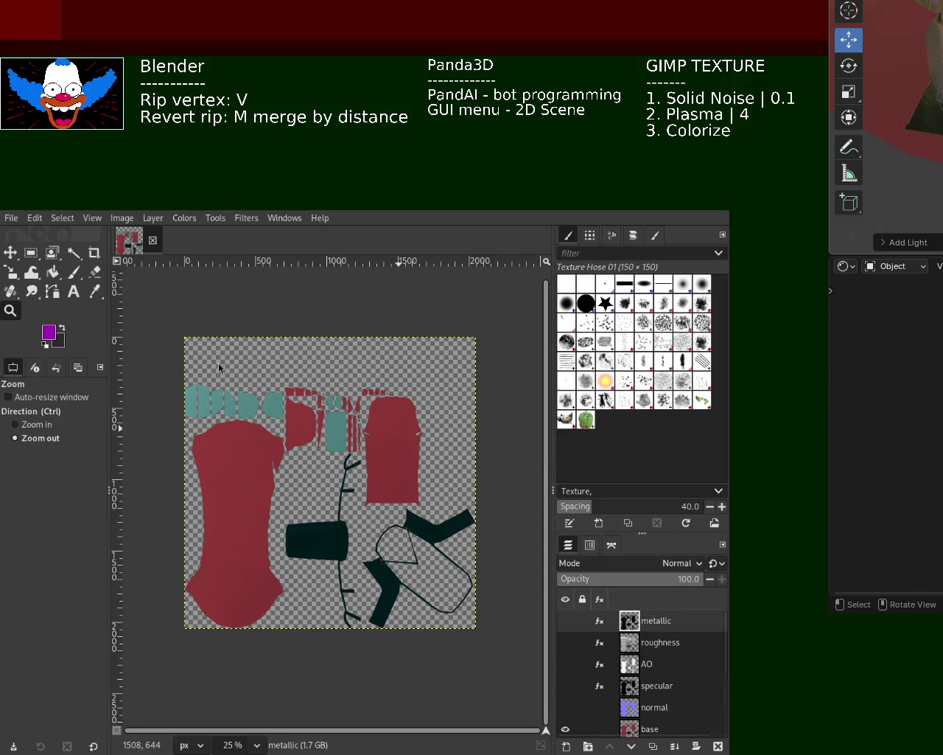
{"action": "key", "text": "alt+Tab"}
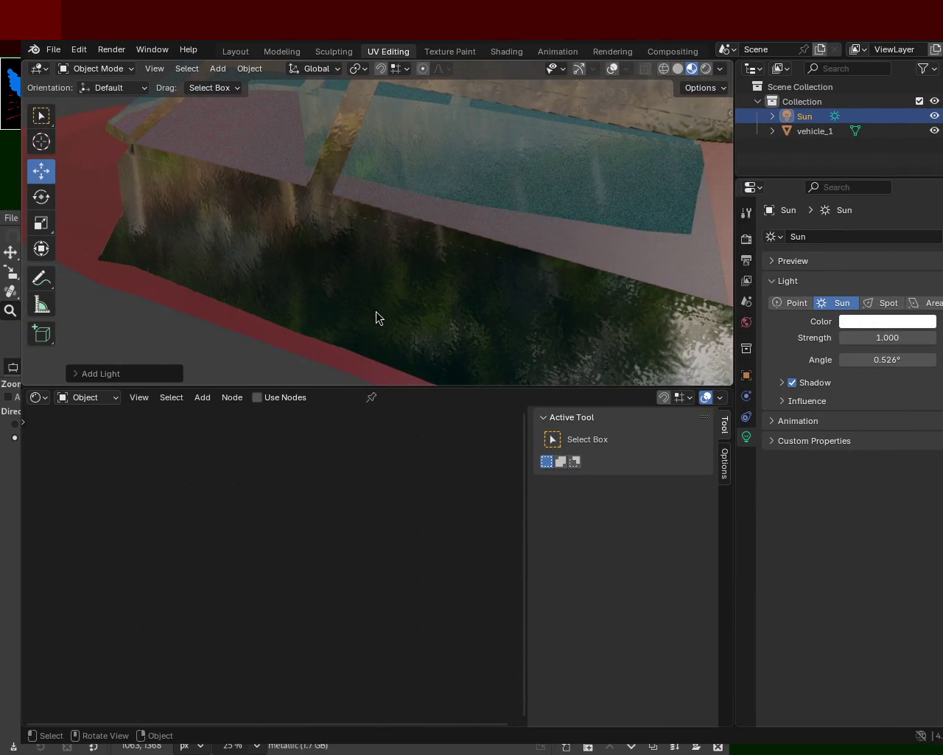
Step: Orbit around the whole red car and save vehicle_1.blend with Ctrl+S
{"action": "scroll", "coordinate": [516, 273], "scroll_direction": "down", "scroll_amount": 5}
{"action": "mouse_move", "coordinate": [487, 286]}
{"action": "left_mouse_down"}
{"action": "mouse_move", "coordinate": [436, 248]}
{"action": "mouse_move", "coordinate": [473, 145]}
{"action": "mouse_move", "coordinate": [537, 267]}
{"action": "left_mouse_up"}
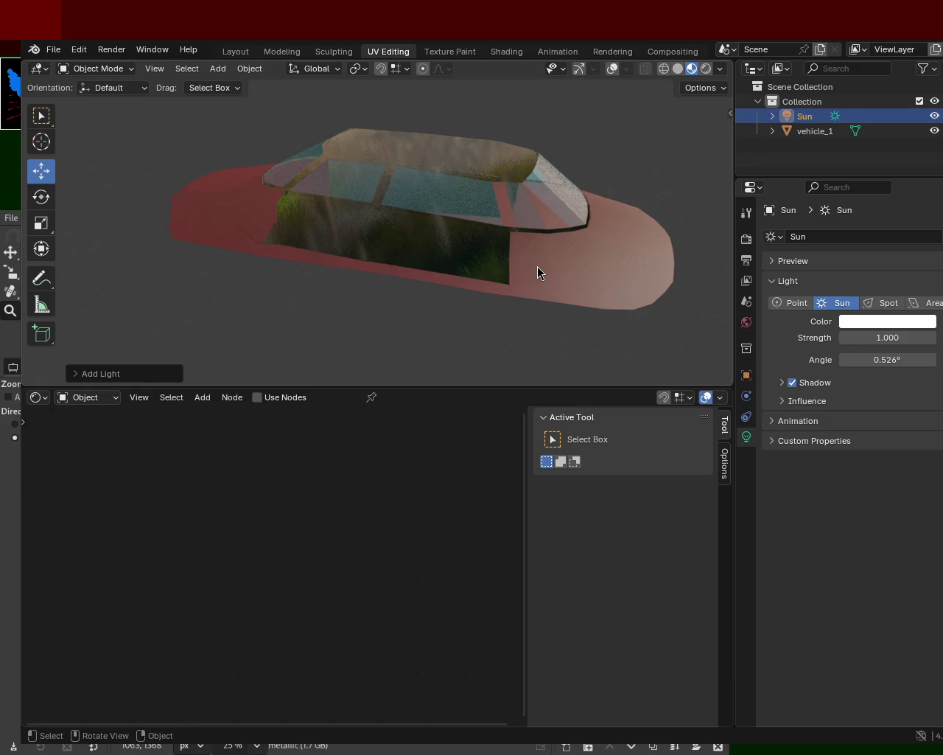
{"action": "mouse_move", "coordinate": [537, 266]}
{"action": "left_mouse_down"}
{"action": "mouse_move", "coordinate": [324, 245]}
{"action": "mouse_move", "coordinate": [426, 253]}
{"action": "mouse_move", "coordinate": [553, 244]}
{"action": "mouse_move", "coordinate": [614, 281]}
{"action": "mouse_move", "coordinate": [370, 269]}
{"action": "mouse_move", "coordinate": [375, 258]}
{"action": "left_mouse_up"}
{"action": "key", "text": "ctrl+s"}
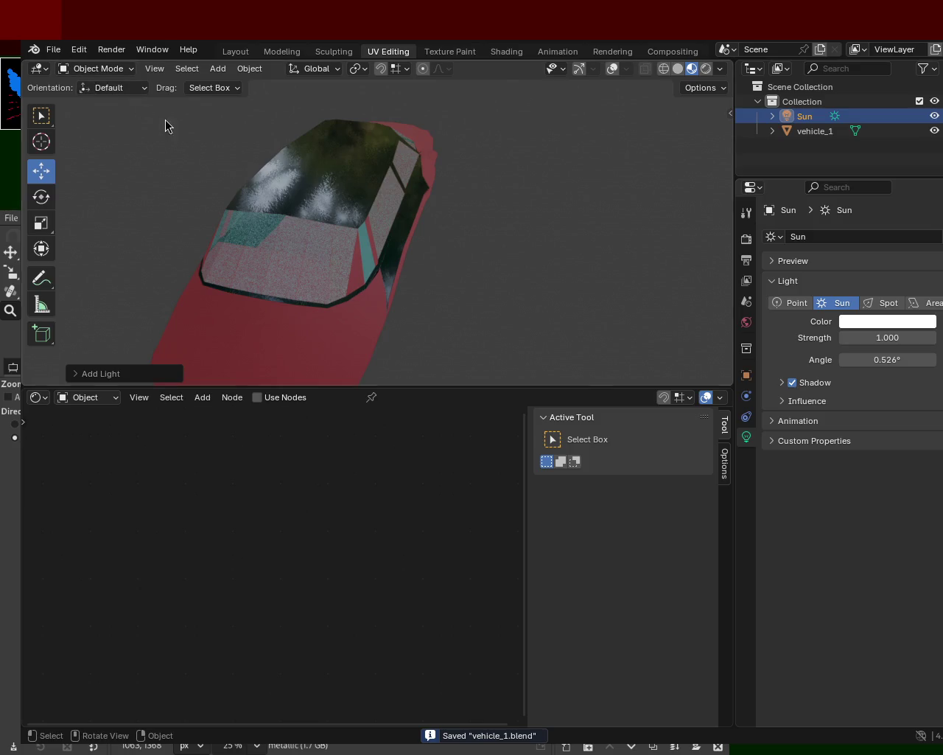
{"action": "left_click", "coordinate": [219, 69]}
{"action": "mouse_move", "coordinate": [243, 86]}
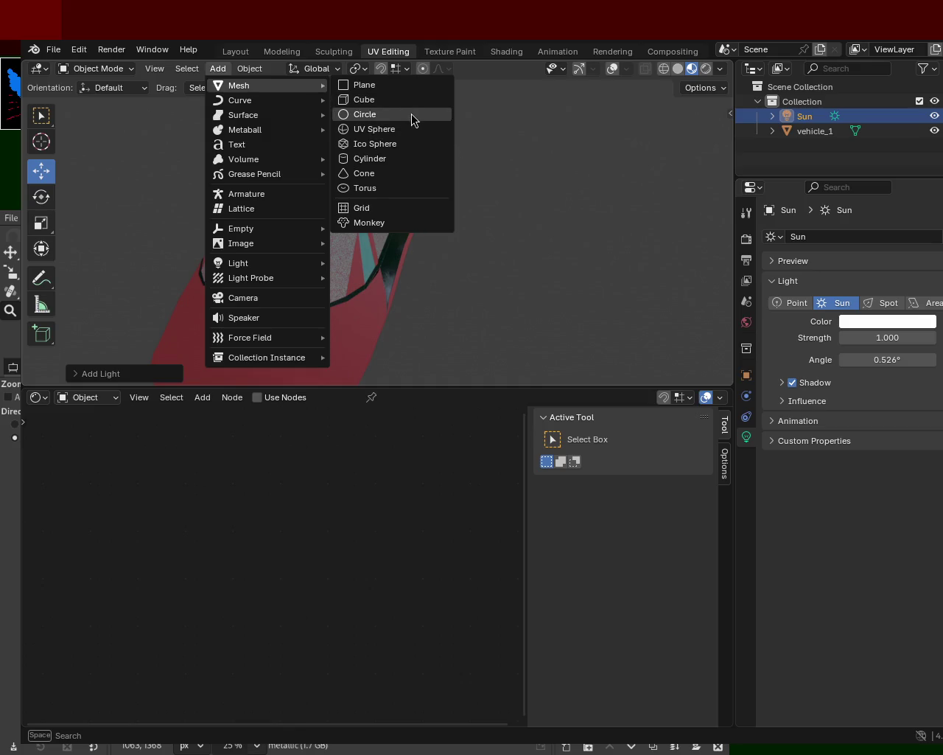
Step: Add a scaled-up cube, hide vehicle_1 and delete the Sun light
{"action": "left_click", "coordinate": [409, 101]}
{"action": "key", "text": "s"}
{"action": "left_click", "coordinate": [634, 133]}
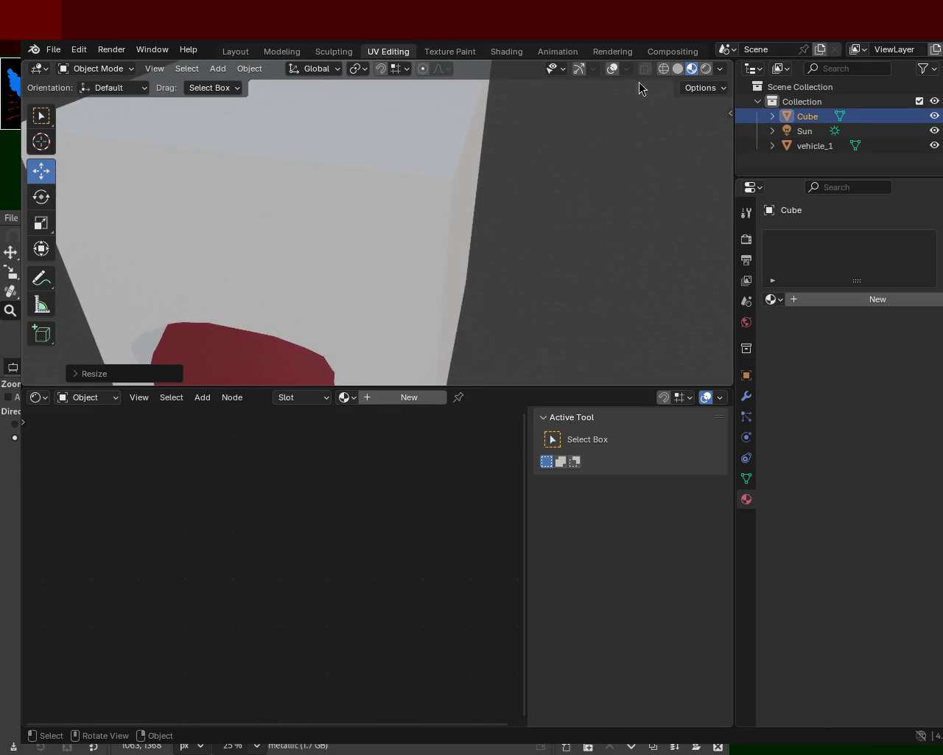
{"action": "left_click", "coordinate": [935, 146]}
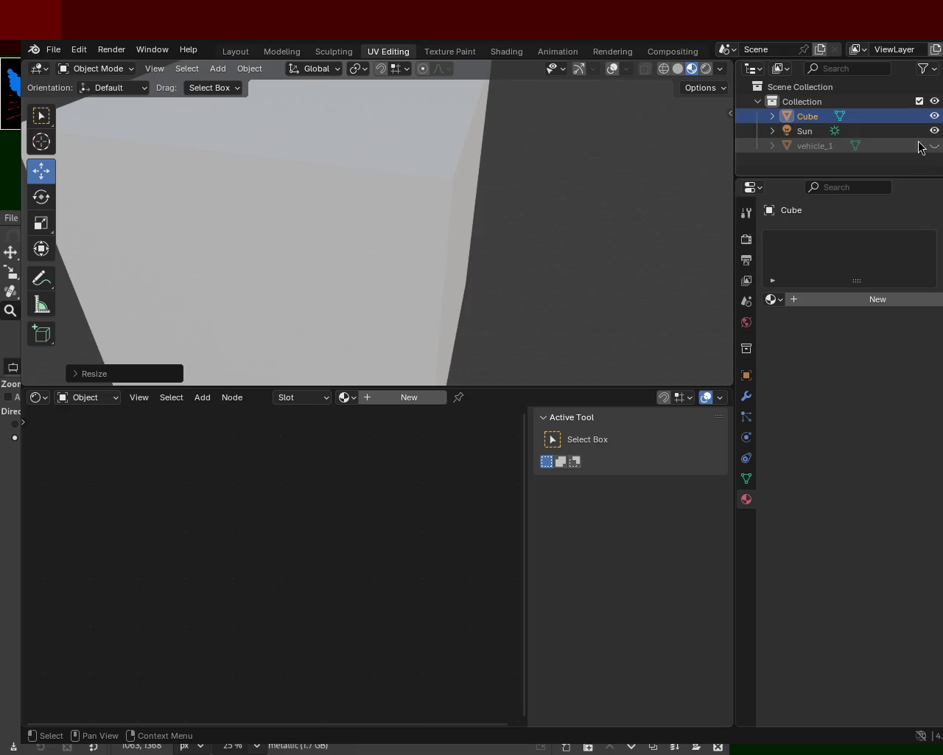
{"action": "left_click", "coordinate": [821, 130]}
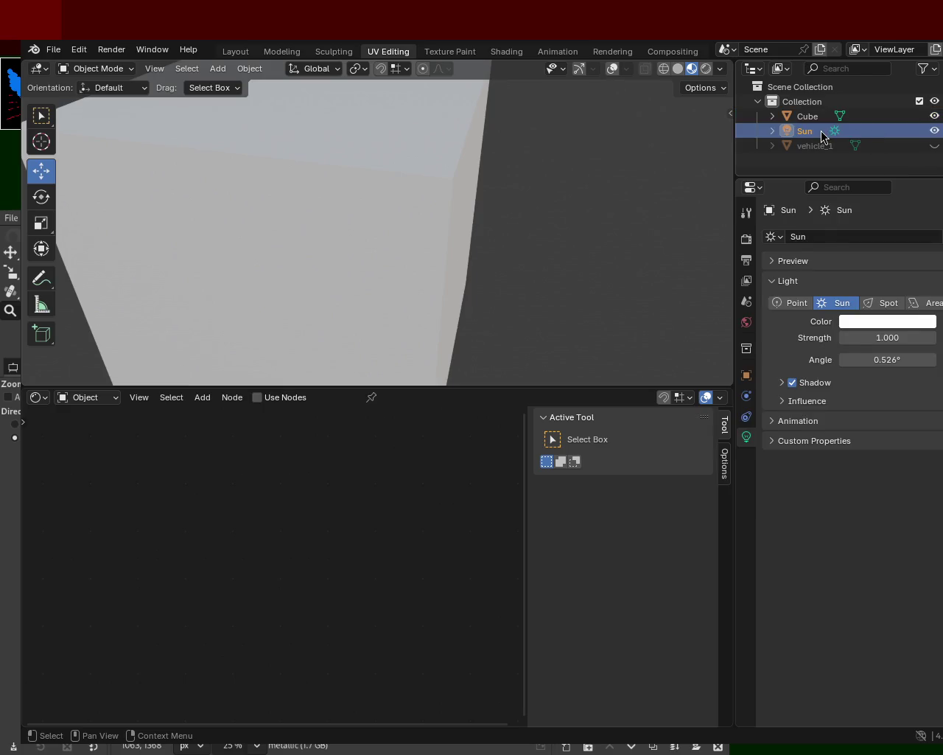
{"action": "key", "text": "Delete"}
Step: Give the Cube two material slots, paint first and glass second, and orbit to check
{"action": "scroll", "coordinate": [507, 216], "scroll_direction": "down", "scroll_amount": 3}
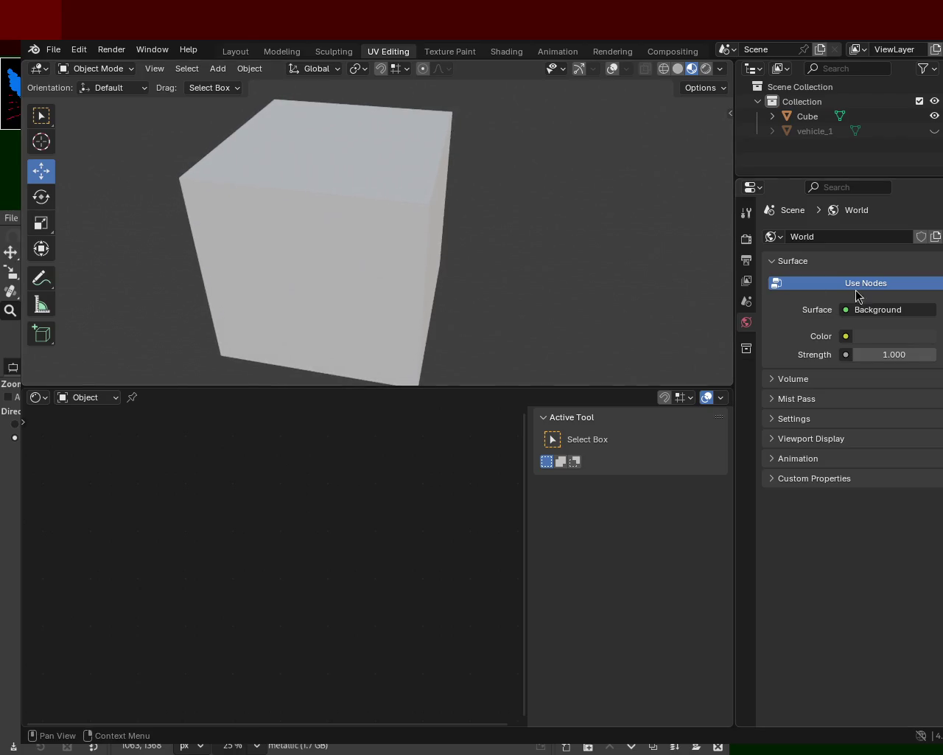
{"action": "left_click", "coordinate": [747, 326]}
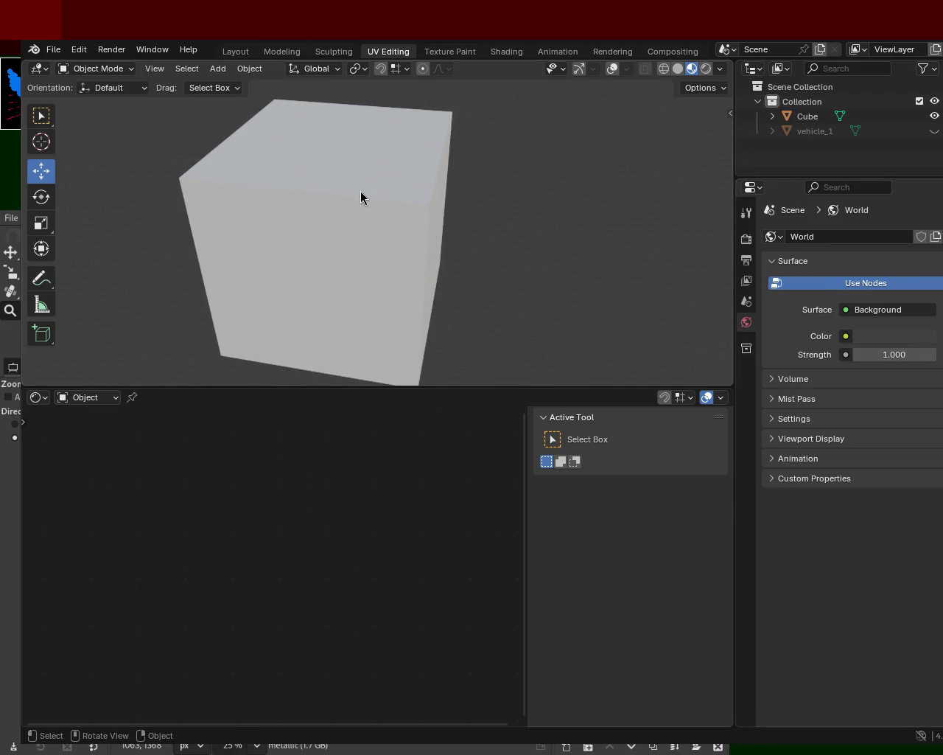
{"action": "left_click", "coordinate": [808, 115]}
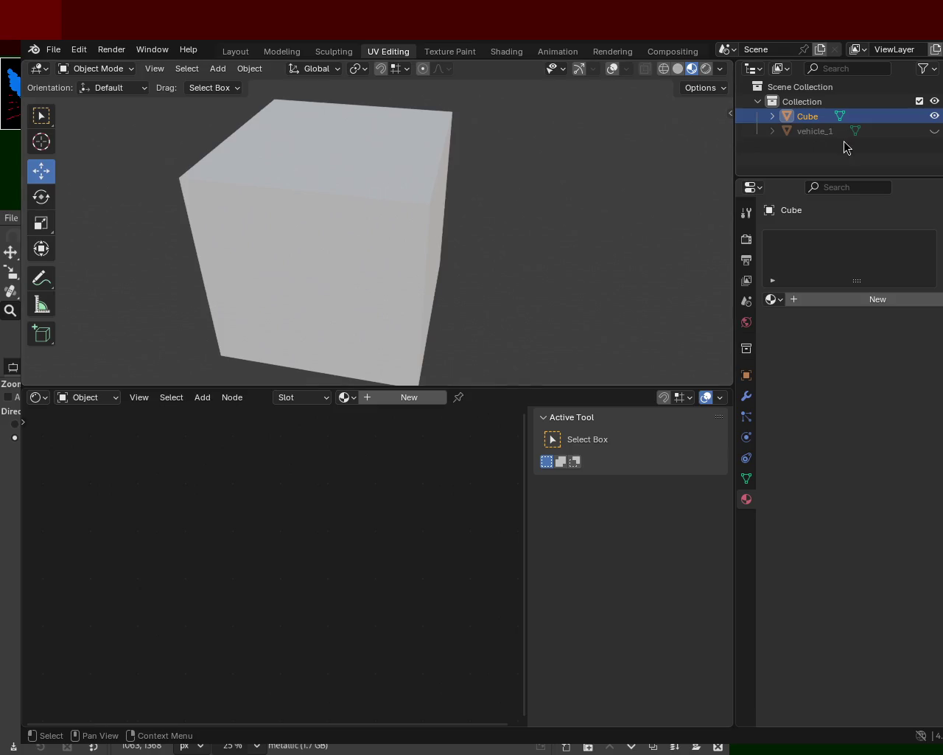
{"action": "left_click", "coordinate": [939, 239]}
{"action": "left_click", "coordinate": [940, 240]}
{"action": "left_click", "coordinate": [774, 329]}
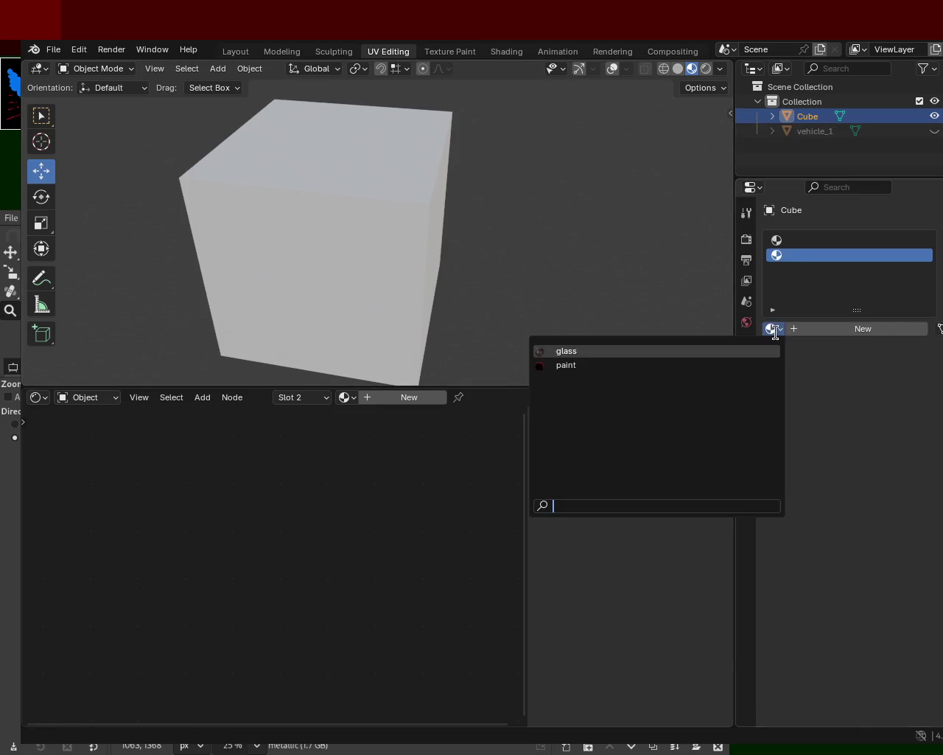
{"action": "left_click", "coordinate": [688, 351]}
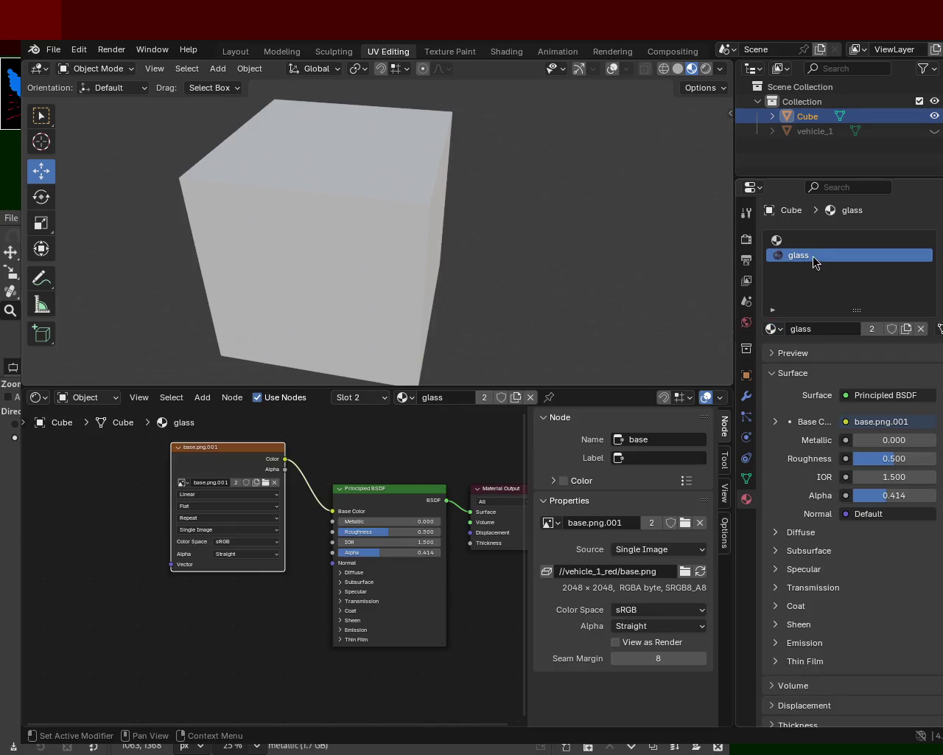
{"action": "left_click", "coordinate": [811, 239]}
{"action": "left_click", "coordinate": [770, 329]}
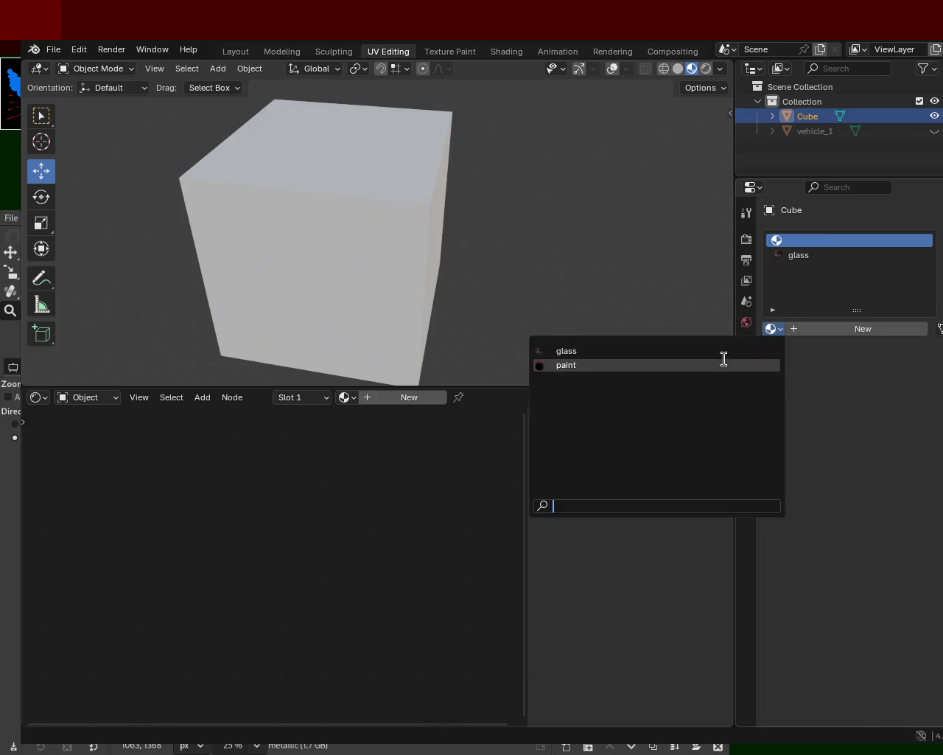
{"action": "left_click", "coordinate": [722, 364]}
{"action": "mouse_move", "coordinate": [390, 241]}
{"action": "left_mouse_down"}
{"action": "mouse_move", "coordinate": [456, 249]}
{"action": "mouse_move", "coordinate": [405, 224]}
{"action": "mouse_move", "coordinate": [395, 244]}
{"action": "mouse_move", "coordinate": [608, 232]}
{"action": "mouse_move", "coordinate": [626, 270]}
{"action": "mouse_move", "coordinate": [462, 259]}
{"action": "mouse_move", "coordinate": [374, 206]}
{"action": "mouse_move", "coordinate": [343, 238]}
{"action": "mouse_move", "coordinate": [442, 317]}
{"action": "mouse_move", "coordinate": [412, 271]}
{"action": "mouse_move", "coordinate": [441, 258]}
{"action": "mouse_move", "coordinate": [440, 229]}
{"action": "left_mouse_up"}
{"action": "key", "text": "Tab"}
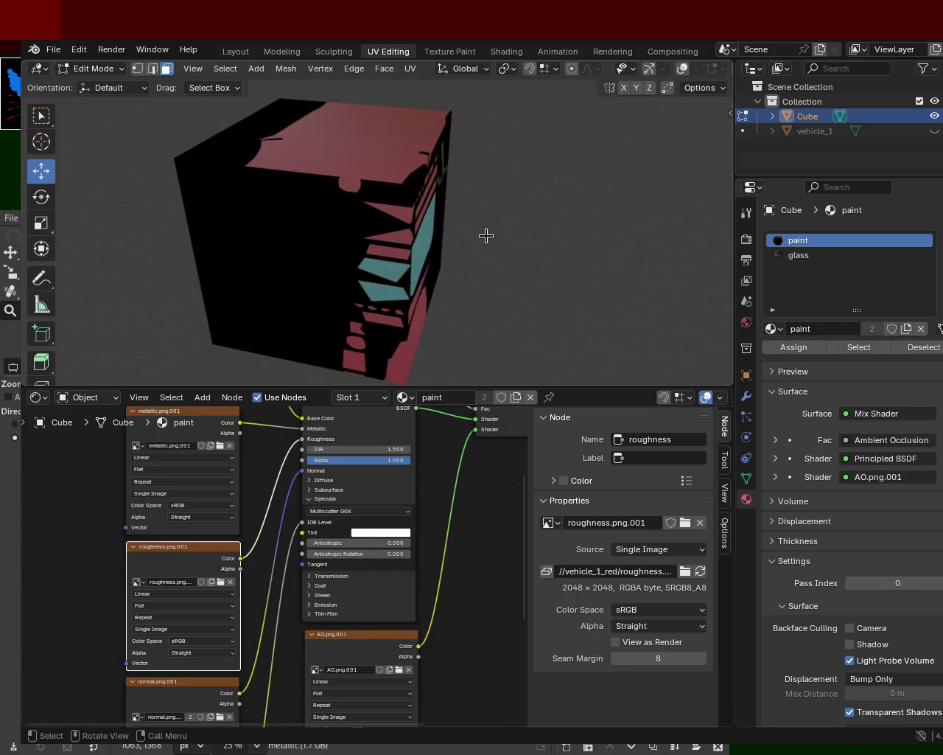
Step: Return to Object Mode, re-enable gizmos and overlays, and orbit around the cube
{"action": "key", "text": "Tab"}
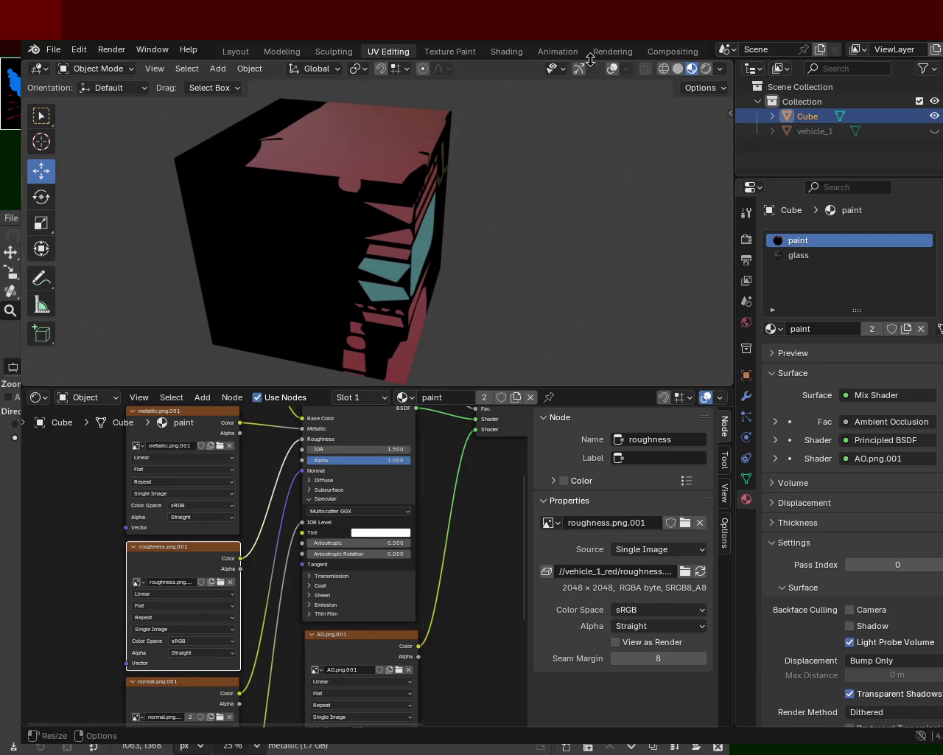
{"action": "left_click", "coordinate": [580, 67]}
{"action": "left_click", "coordinate": [611, 68]}
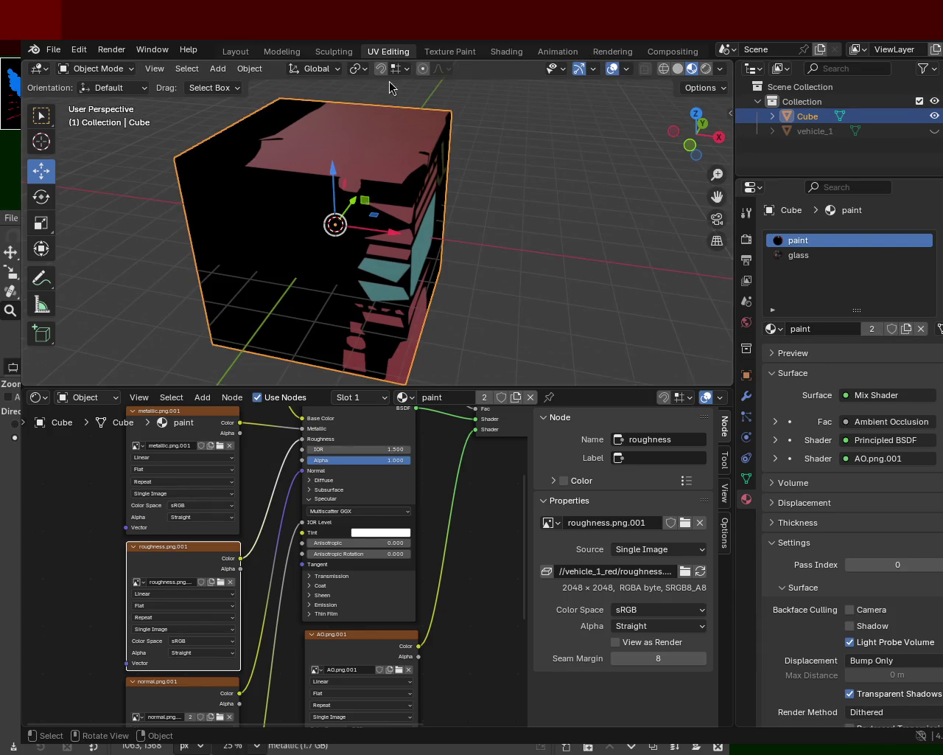
{"action": "left_click_drag", "start_coordinate": [455, 203], "coordinate": [409, 222]}
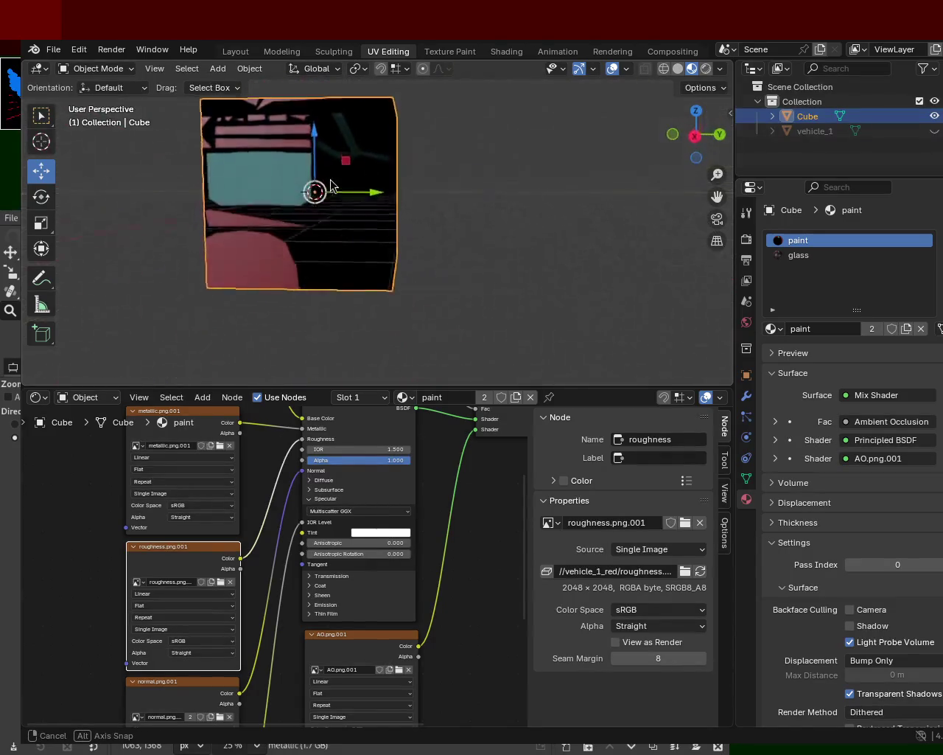
{"action": "left_click_drag", "start_coordinate": [409, 225], "coordinate": [507, 251]}
{"action": "mouse_move", "coordinate": [435, 231]}
{"action": "left_mouse_down"}
{"action": "mouse_move", "coordinate": [453, 243]}
{"action": "mouse_move", "coordinate": [399, 189]}
{"action": "left_mouse_up"}
Step: Save vehicle_1.blend and check File > Export without exporting anything
{"action": "key", "text": "ctrl+s"}
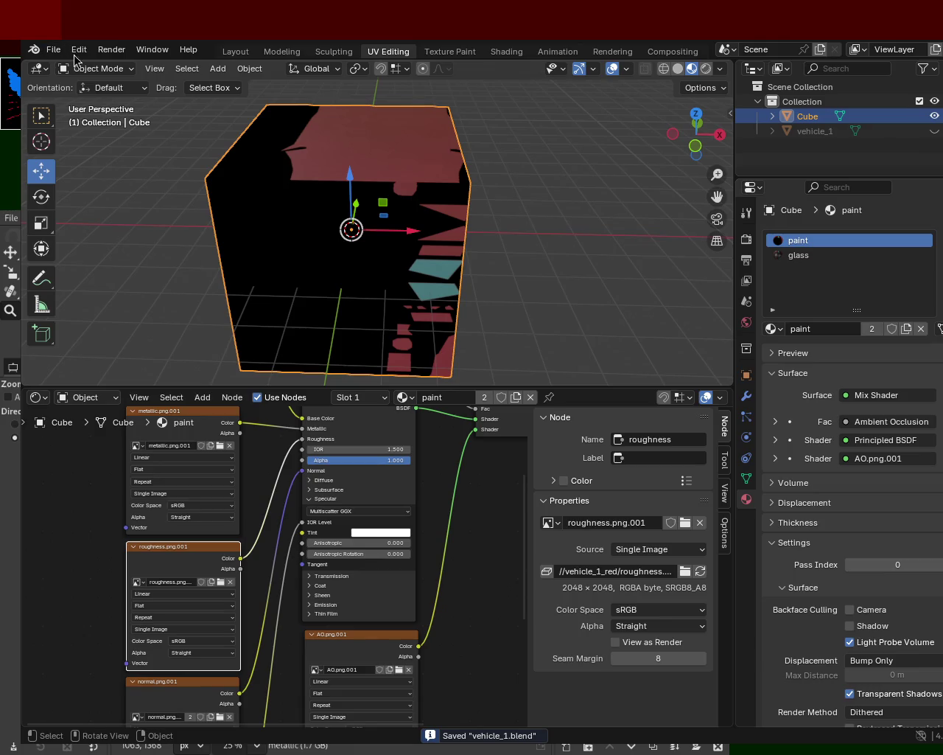
{"action": "left_click", "coordinate": [52, 49]}
{"action": "mouse_move", "coordinate": [78, 274]}
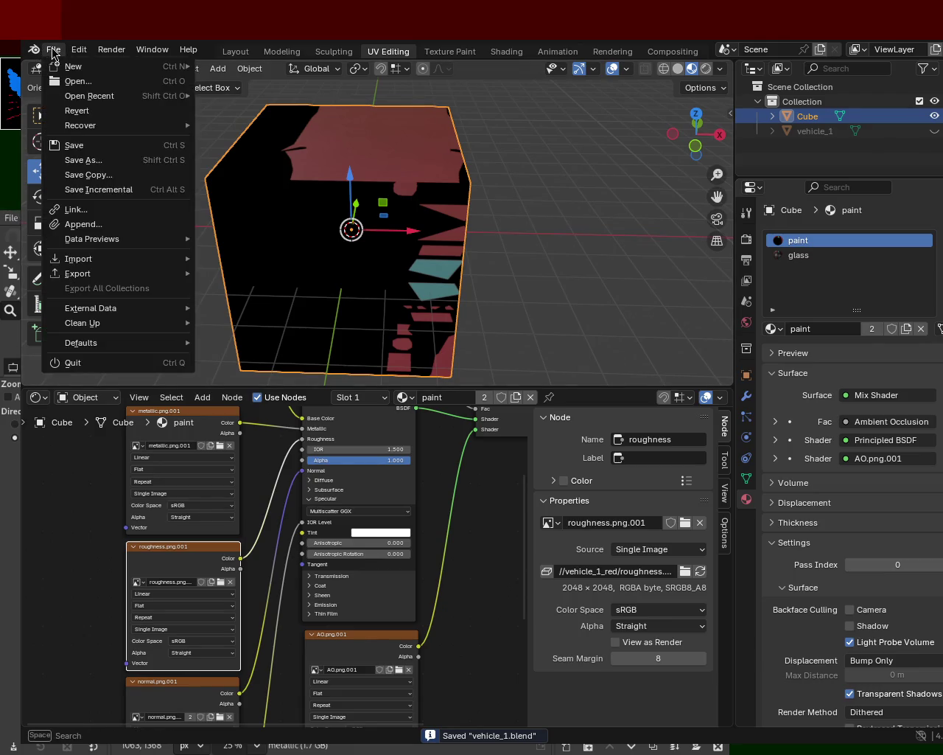
{"action": "left_click", "coordinate": [307, 365]}
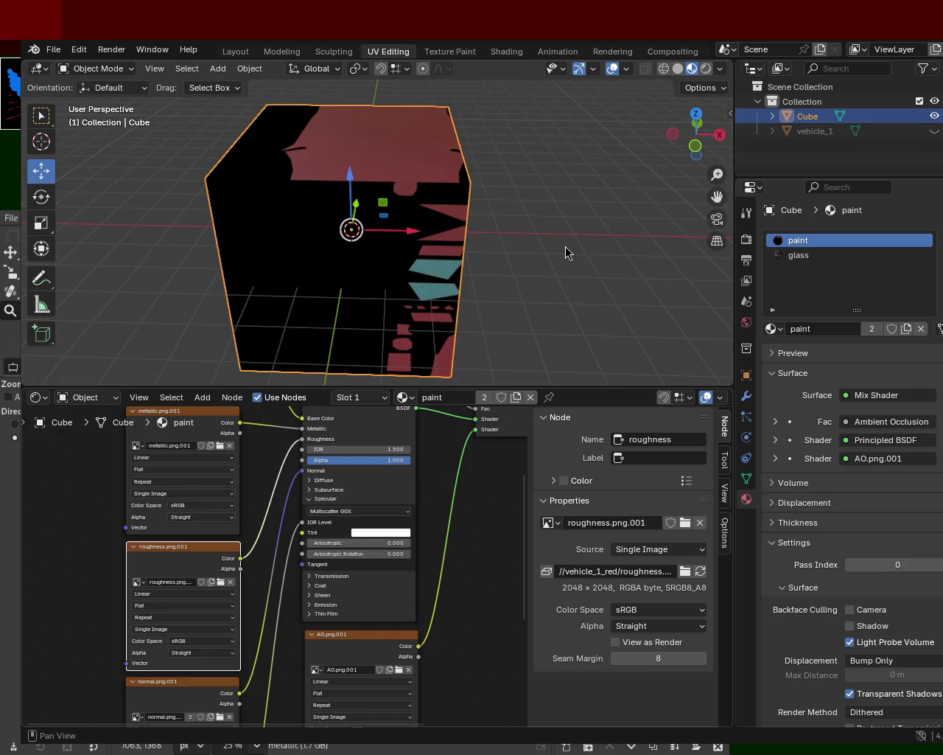
{"action": "key", "text": "F12"}
{"action": "key", "text": "F12"}
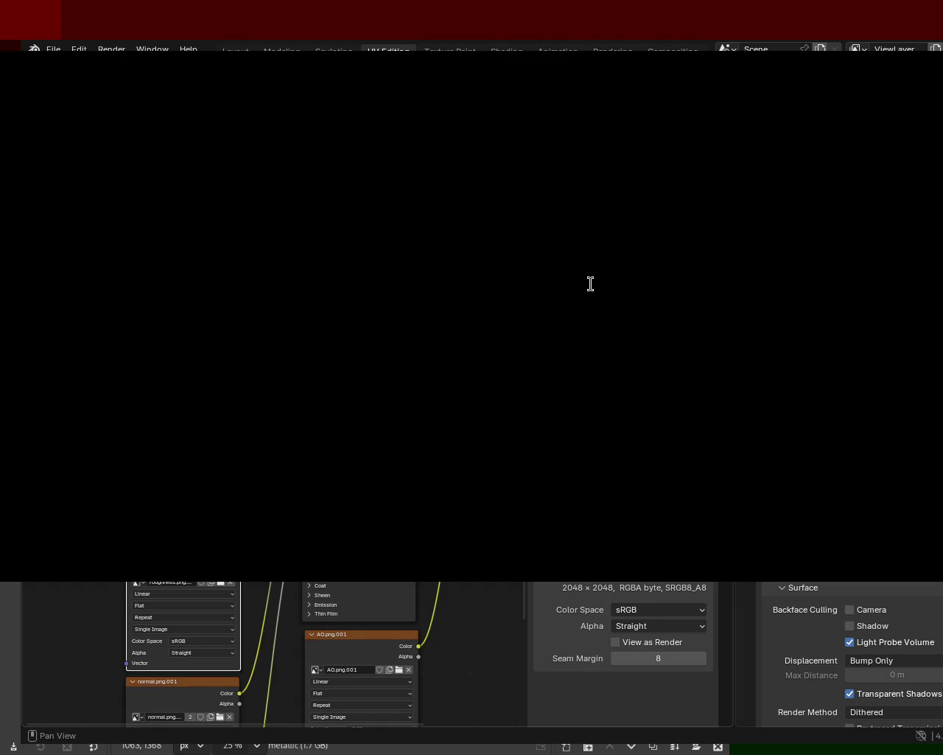
{"action": "key", "text": "Escape"}
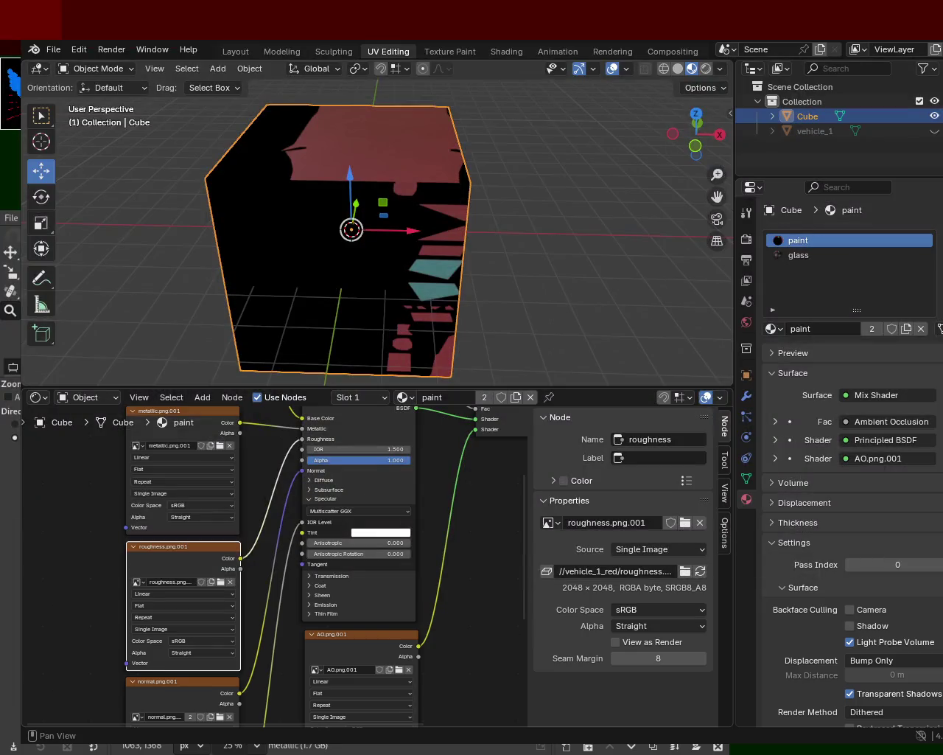
{"action": "key", "text": "F12"}
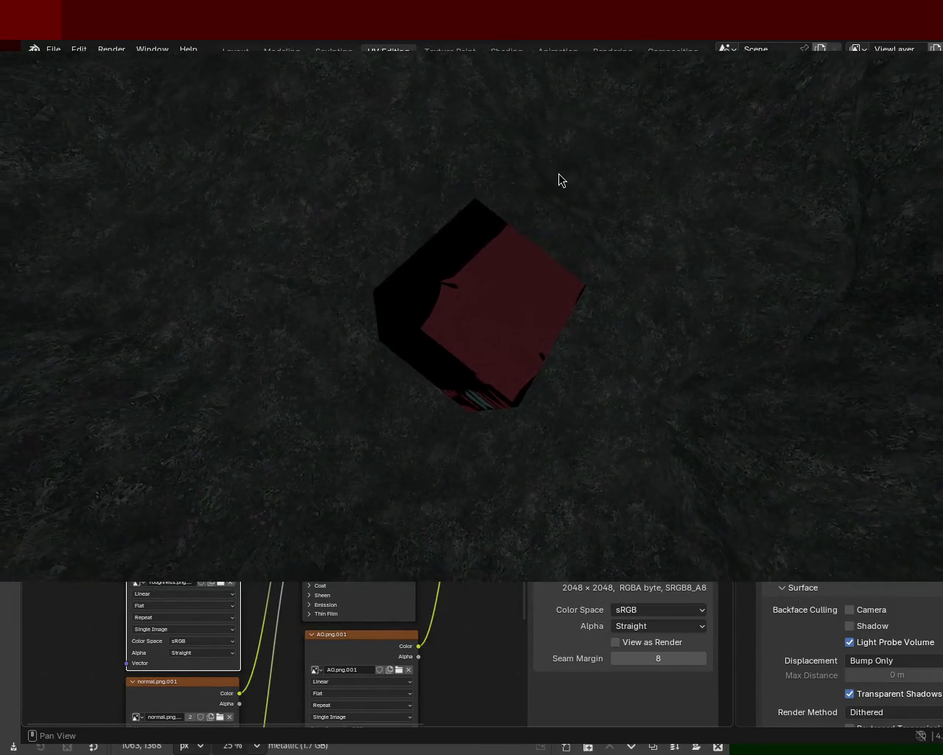
{"action": "key", "text": "Escape"}
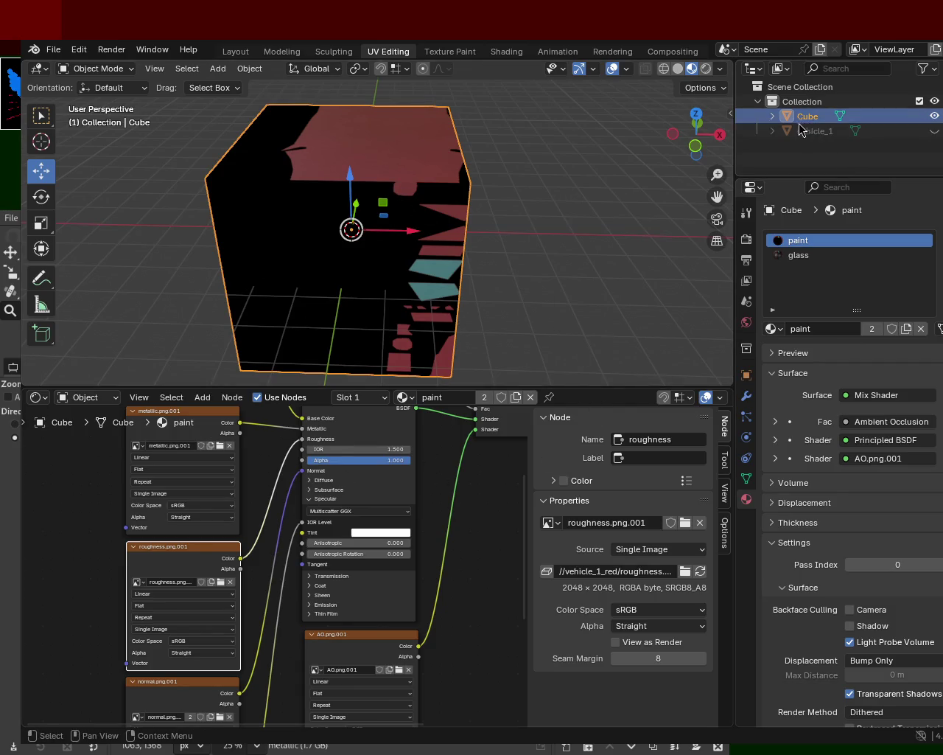
Step: Delete the test Cube, unhide vehicle_1 and orbit the car, then bring GIMP forward
{"action": "key", "text": "Delete"}
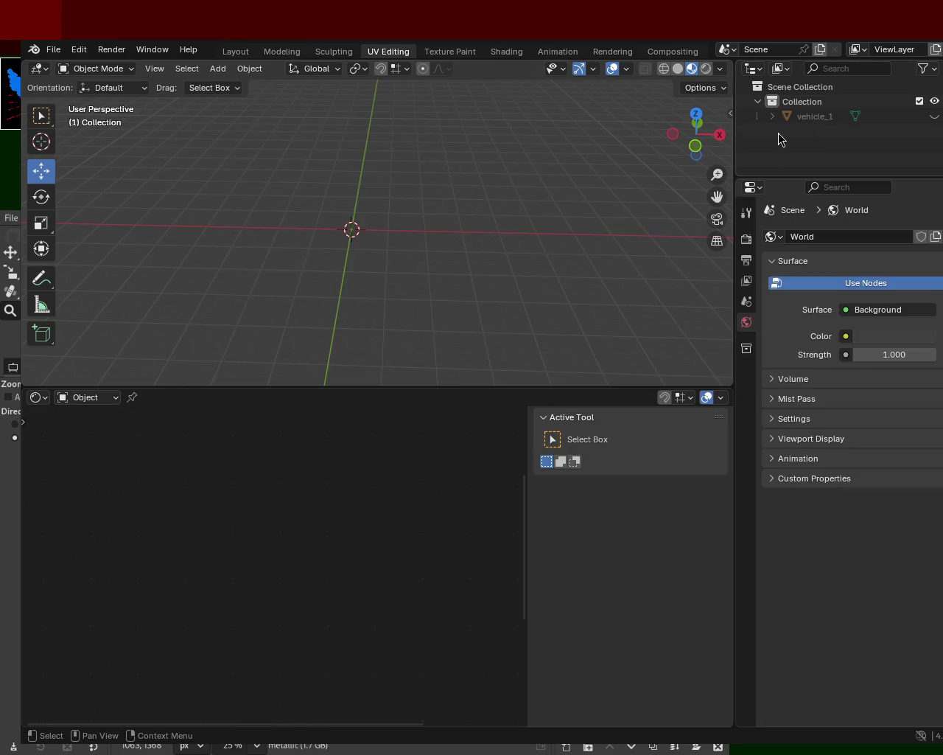
{"action": "left_click", "coordinate": [934, 117]}
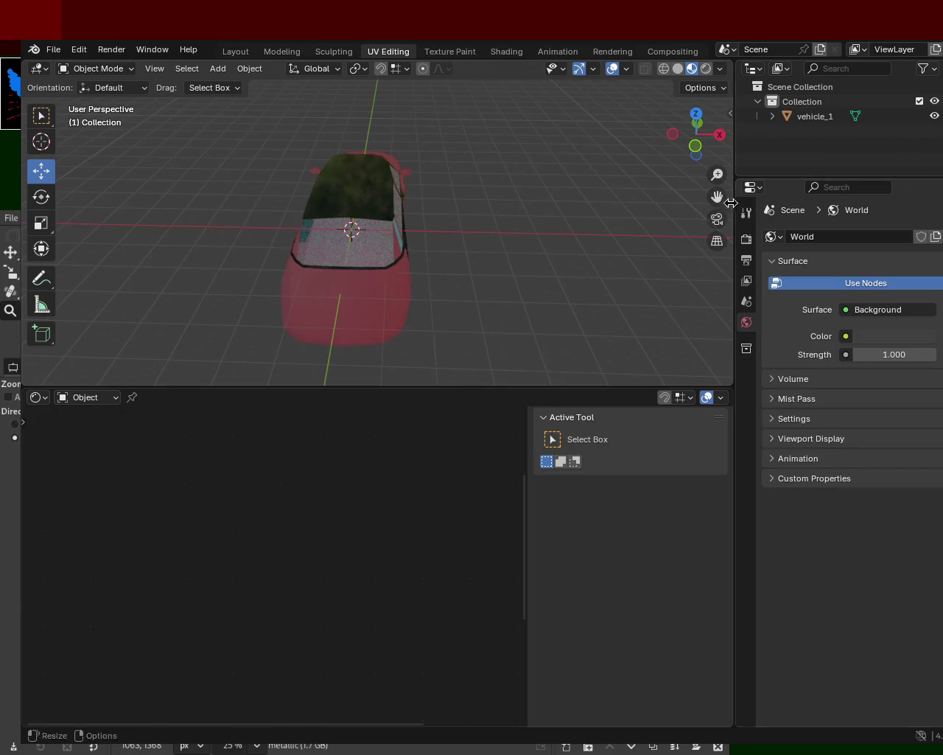
{"action": "mouse_move", "coordinate": [438, 238]}
{"action": "left_mouse_down"}
{"action": "mouse_move", "coordinate": [495, 223]}
{"action": "mouse_move", "coordinate": [440, 261]}
{"action": "mouse_move", "coordinate": [379, 255]}
{"action": "mouse_move", "coordinate": [385, 234]}
{"action": "left_mouse_up"}
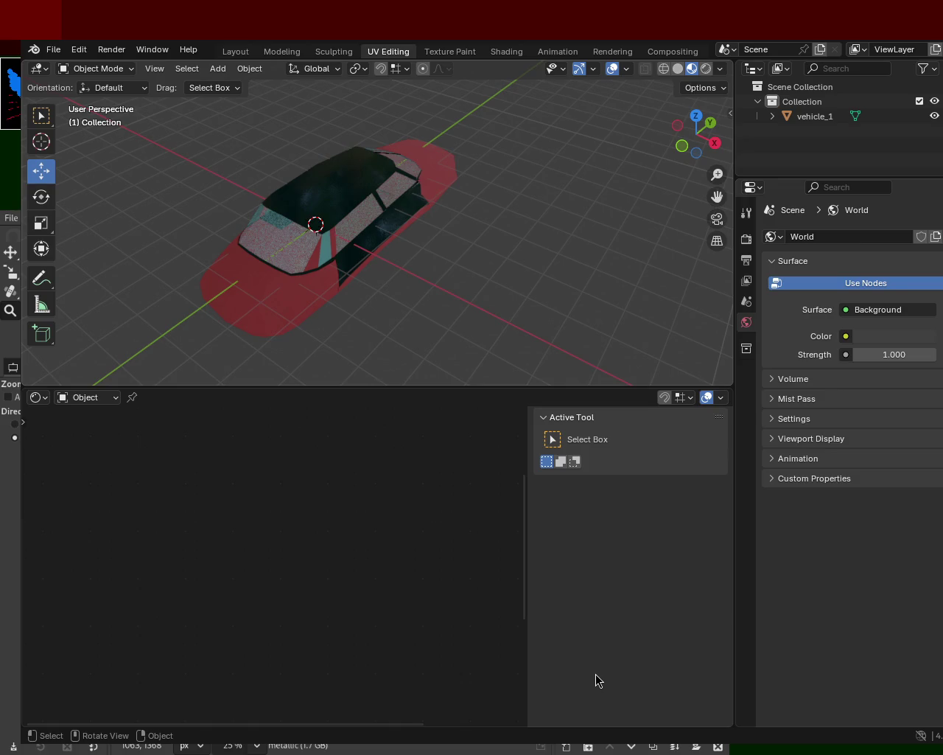
{"action": "key", "text": "super+Left"}
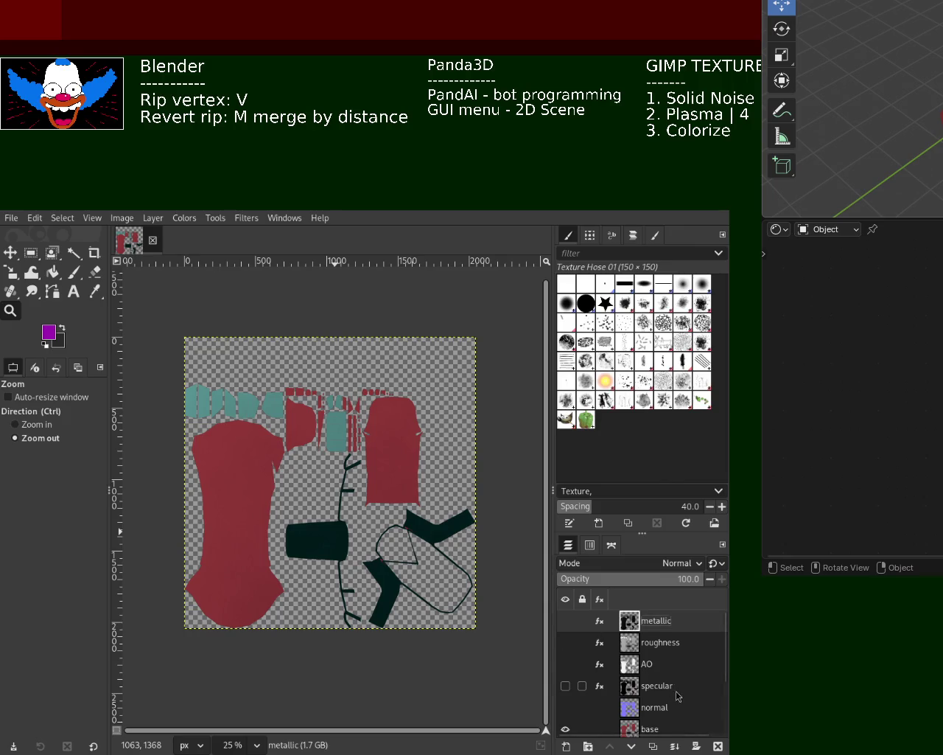
Step: Select the nine layers from metallic to red_base copy and merge them into vehicle_1.png
{"action": "scroll", "coordinate": [726, 687], "scroll_direction": "down", "scroll_amount": 2}
{"action": "scroll", "coordinate": [726, 687], "scroll_direction": "down", "scroll_amount": 3}
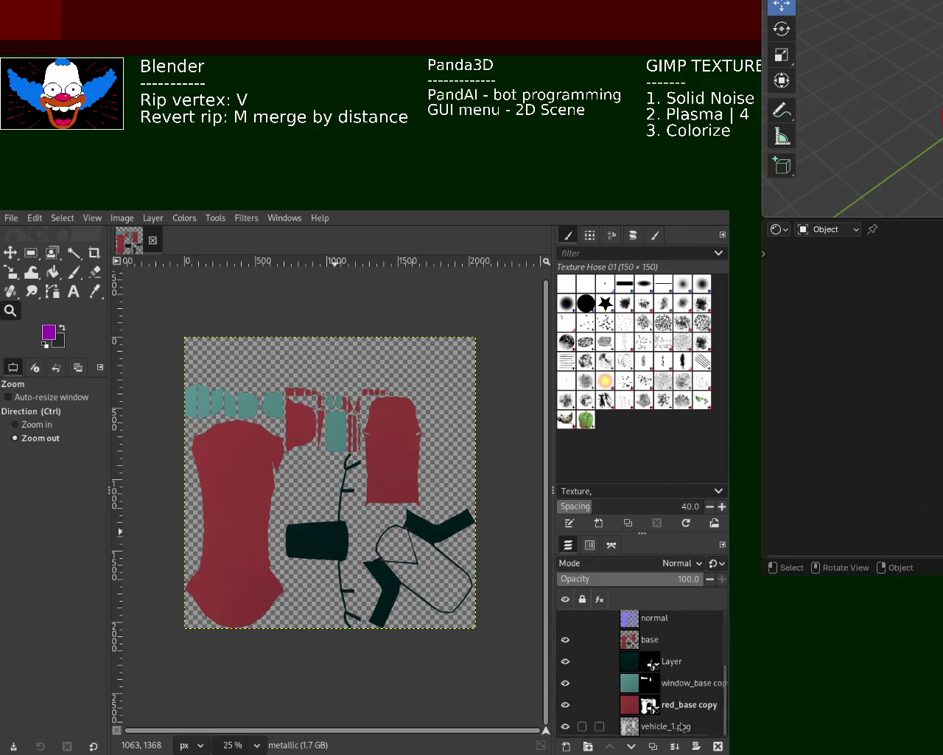
{"action": "left_click", "coordinate": [725, 704]}
{"action": "scroll", "coordinate": [653, 708], "scroll_direction": "up", "scroll_amount": 3}
{"action": "scroll", "coordinate": [708, 663], "scroll_direction": "up", "scroll_amount": 3}
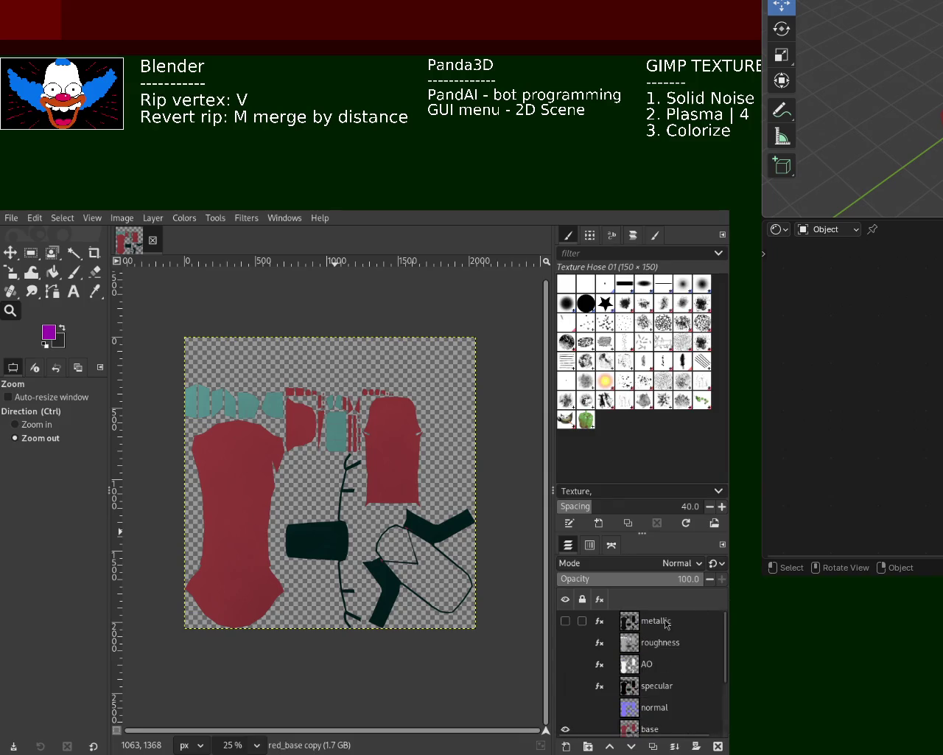
{"action": "left_click", "coordinate": [665, 622], "text": "shift"}
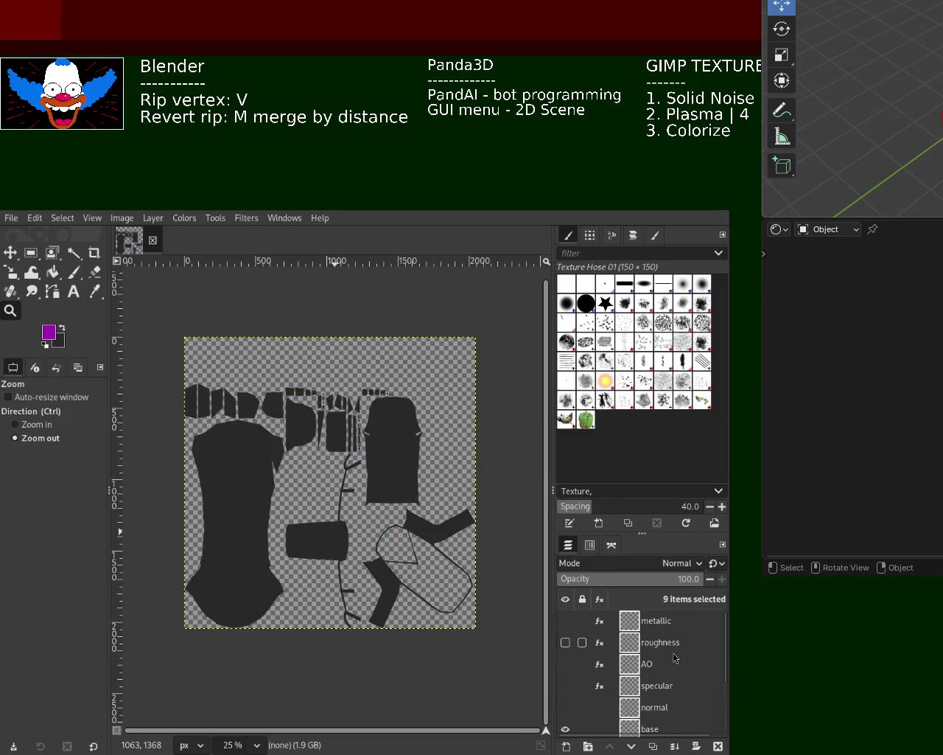
{"action": "left_click", "coordinate": [697, 746]}
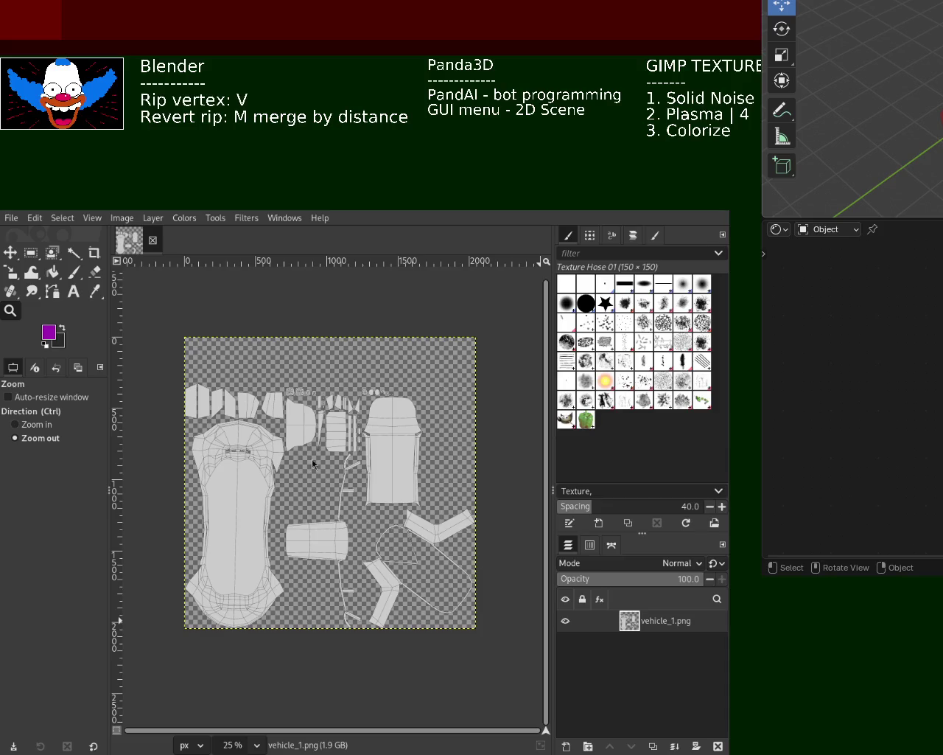
Step: Add a new layer above vehicle_1.png and render grey Solid Noise clouds into it, then re-render for a different pattern
{"action": "left_click", "coordinate": [565, 747]}
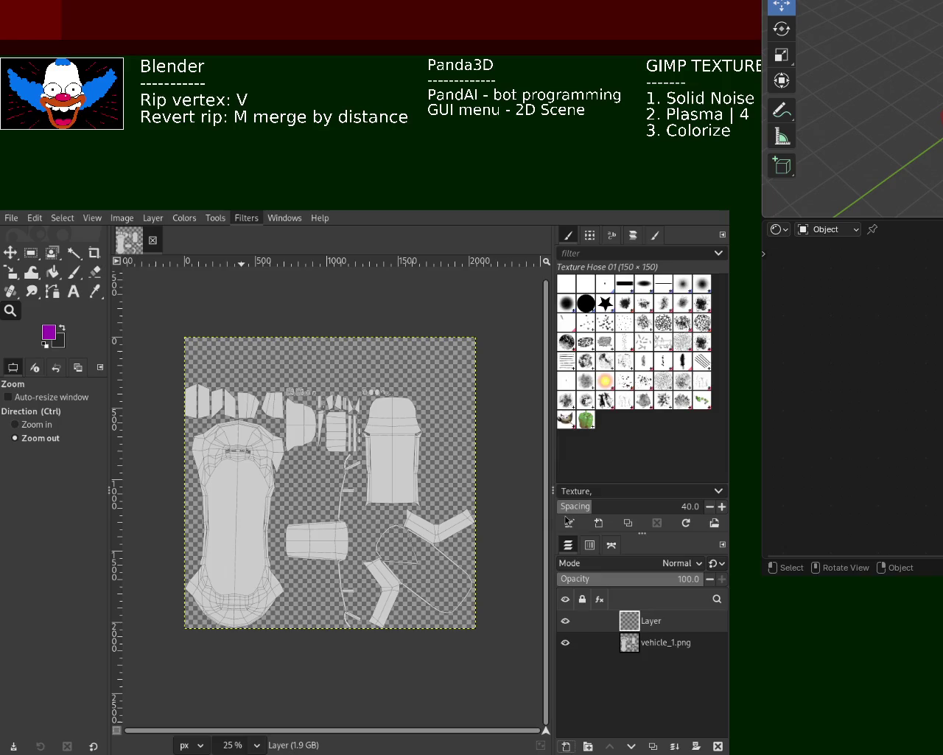
{"action": "key", "text": "ctrl+f"}
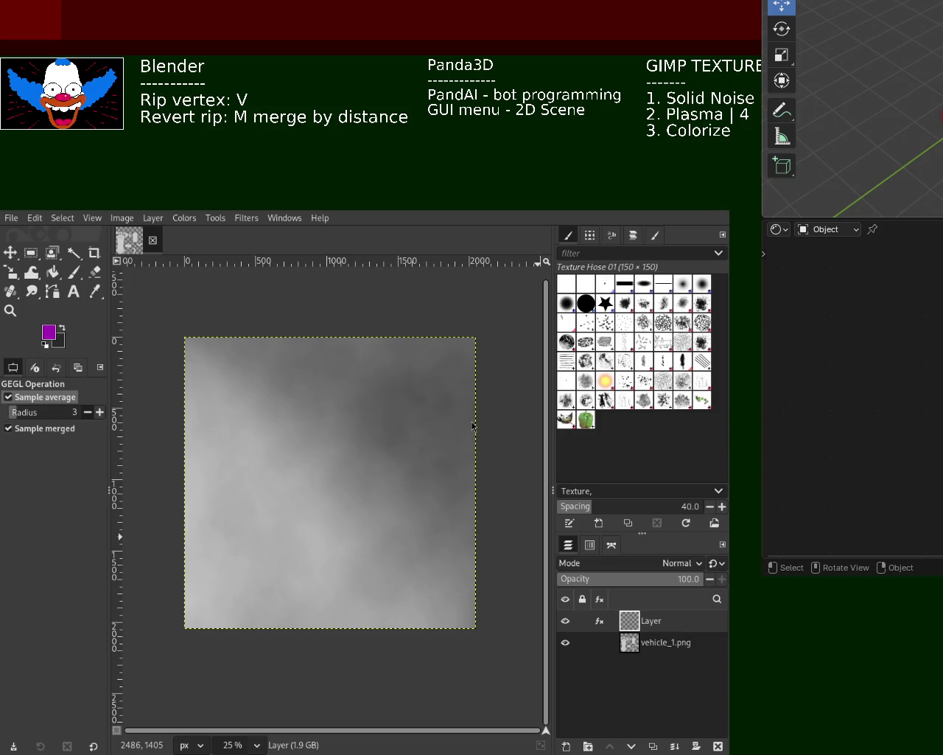
{"action": "key", "text": "ctrl+f"}
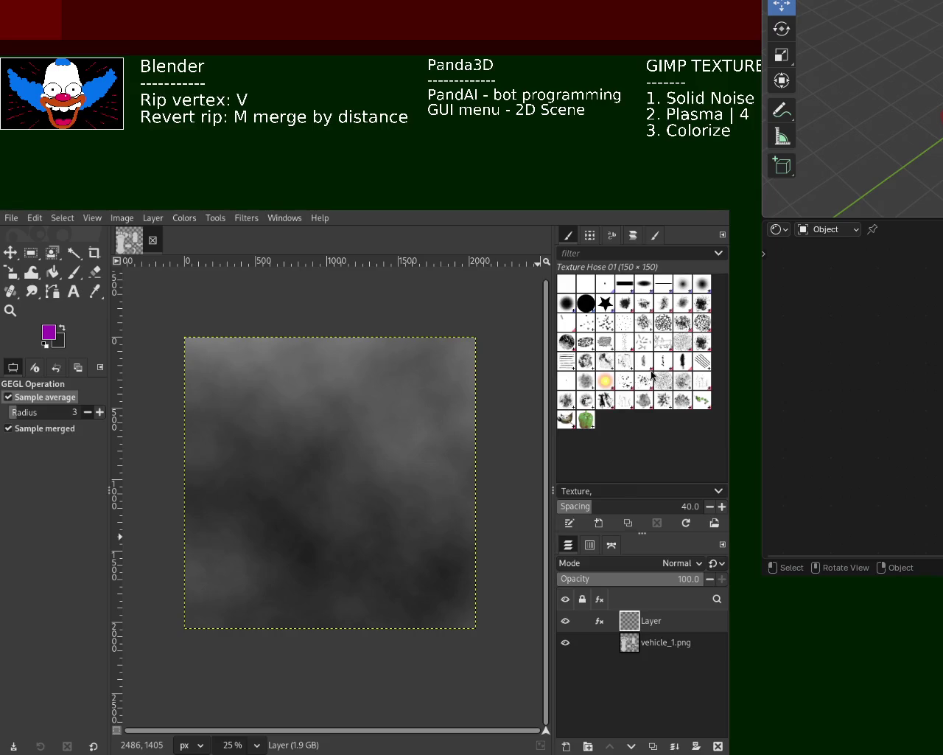
Step: Step between dark and light noise variants, keeping the soft light grey clouds (detail 0.5)
{"action": "key", "text": "ctrl+z"}
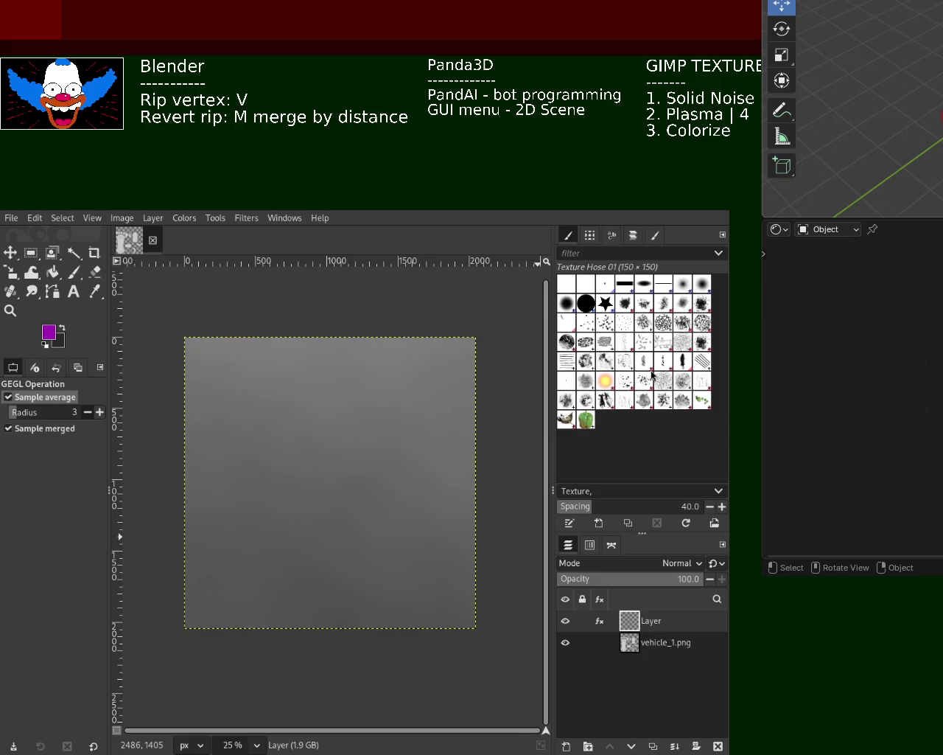
{"action": "key", "text": "ctrl+y"}
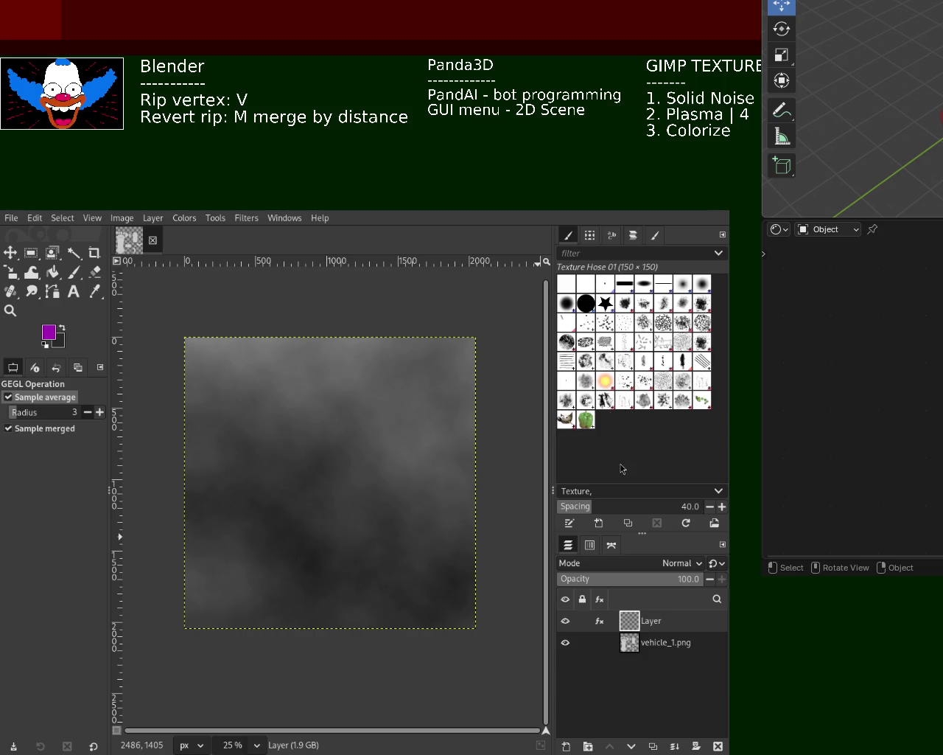
{"action": "key", "text": "ctrl+z"}
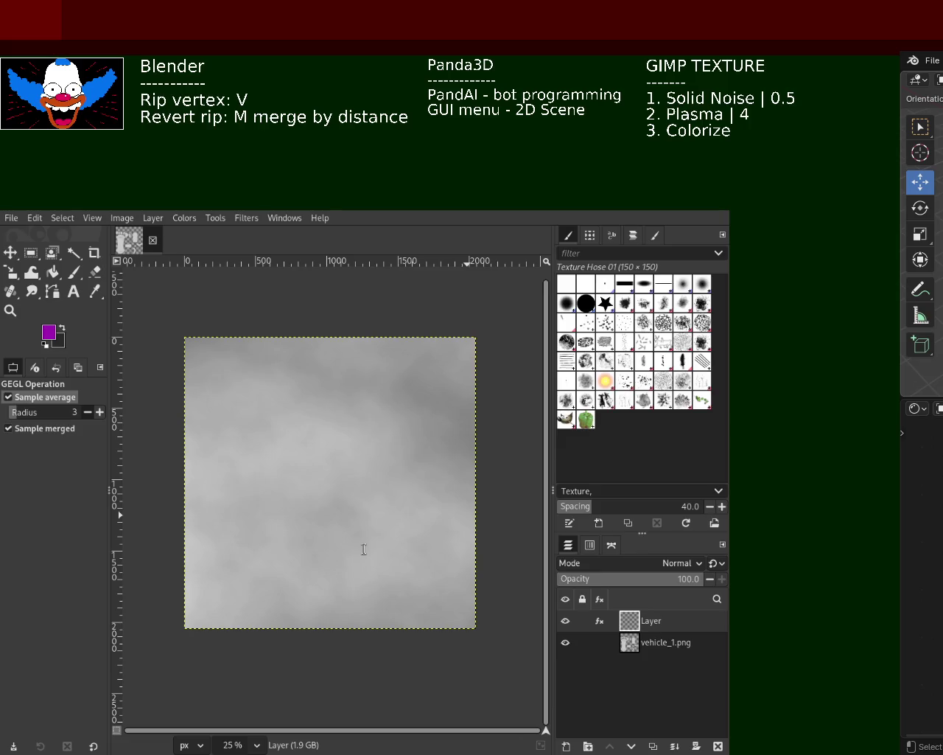
Step: Change the Solid Noise note from 'random 8' to 'seed 8' and remove the stray dash
{"action": "type", "text": "- rando"}
{"action": "type", "text": "-"}
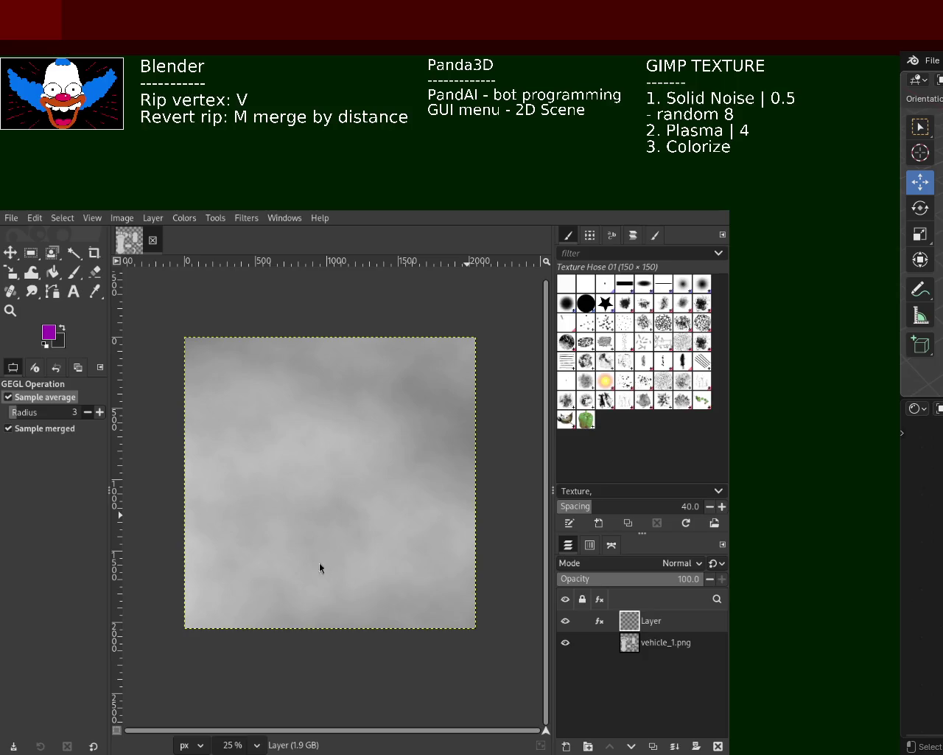
{"action": "key", "text": "BackSpace"}
{"action": "key", "text": "BackSpace"}
{"action": "key", "text": "BackSpace"}
{"action": "type", "text": "seedd"}
{"action": "key", "text": "BackSpace"}
{"action": "key", "text": "BackSpace"}
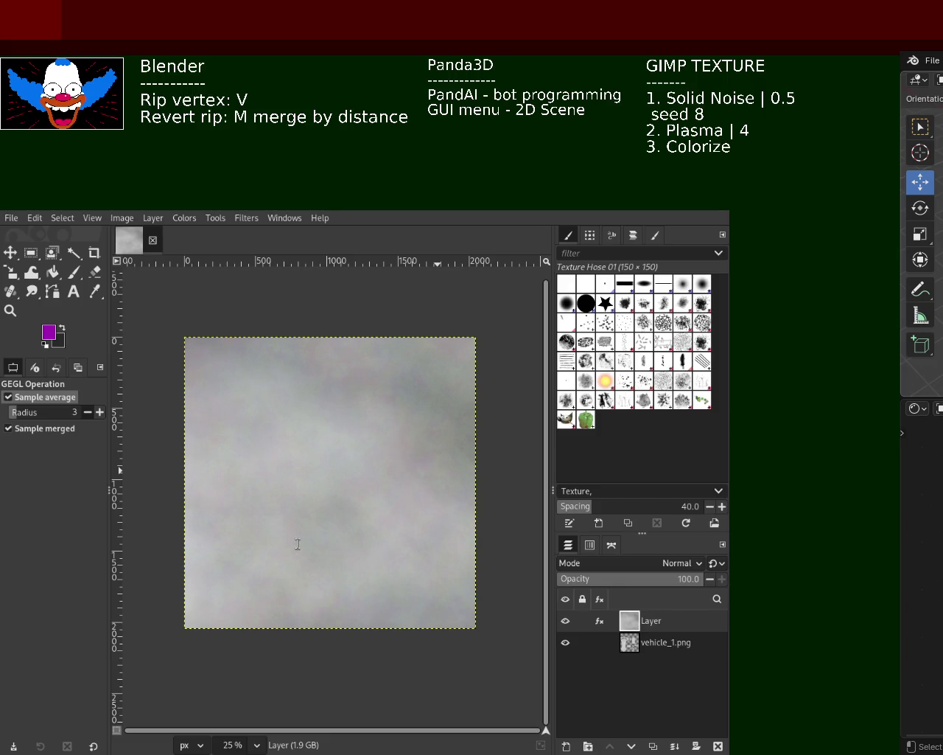
Step: Label the 0.5 value 'size' on its own line and undo the layer's live filter
{"action": "type", "text": "size"}
{"action": "key", "text": "Return"}
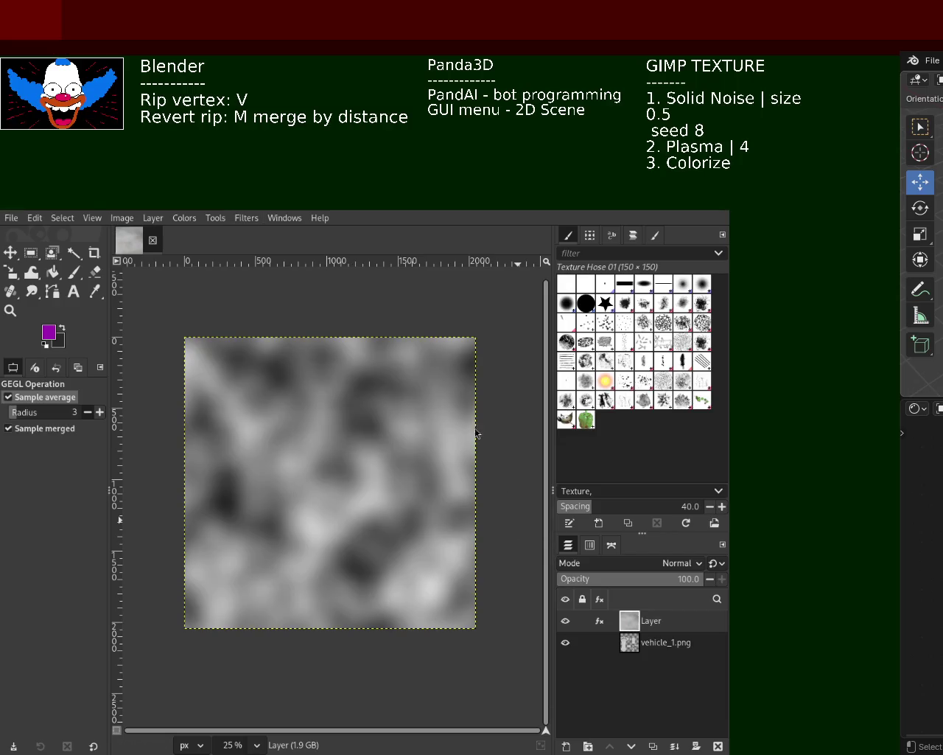
{"action": "key", "text": "ctrl+z"}
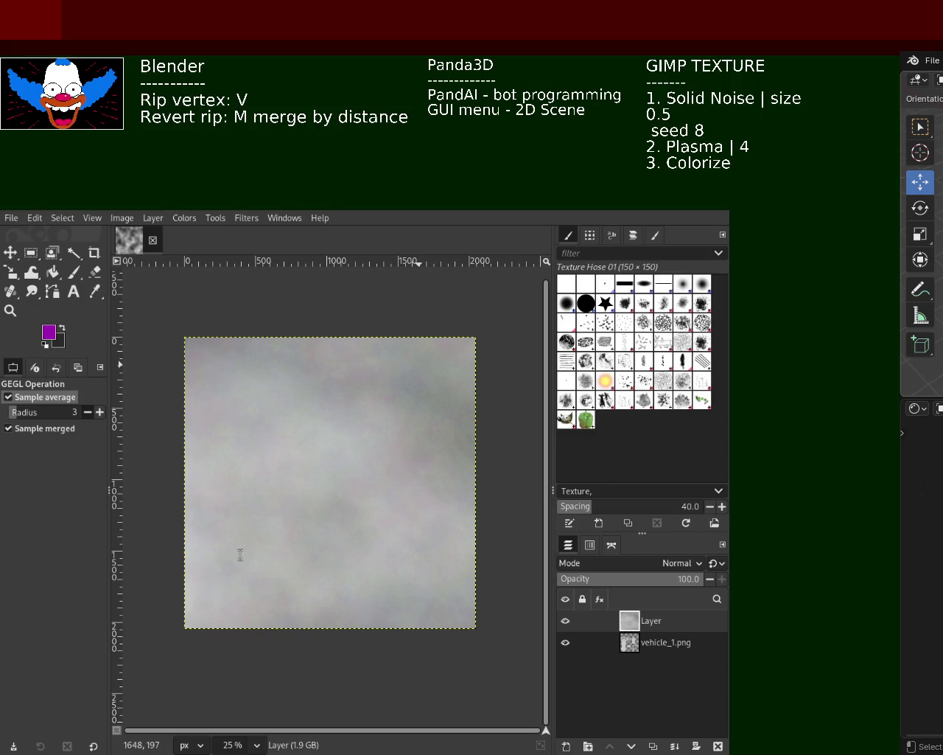
Step: Tidy the Solid Noise lines in the notes to 'size 0.5' and 'seed 8'
{"action": "type", "text": "size _"}
{"action": "key", "text": "BackSpace"}
{"action": "type", "text": "-"}
{"action": "key", "text": "BackSpace"}
{"action": "key", "text": "BackSpace"}
{"action": "key", "text": "BackSpace"}
{"action": "key", "text": "BackSpace"}
{"action": "key", "text": "BackSpace"}
{"action": "key", "text": "BackSpace"}
{"action": "key", "text": "BackSpace"}
{"action": "type", "text": "size -"}
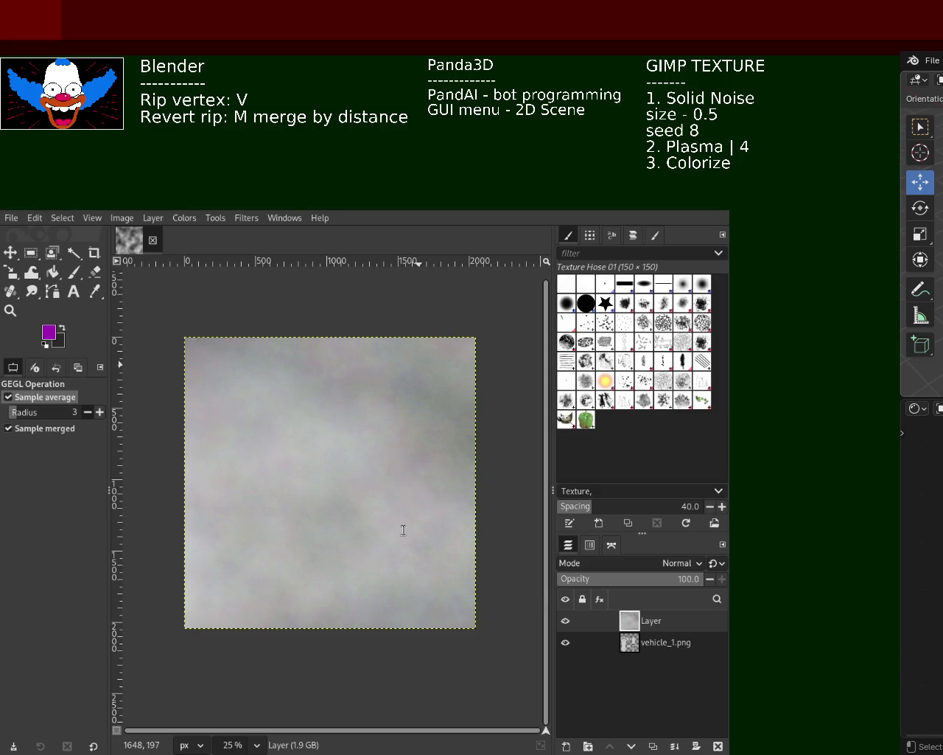
{"action": "key", "text": "BackSpace"}
{"action": "key", "text": "BackSpace"}
Step: Move the Plasma value 4 onto its own line labelled 'opacity'
{"action": "key", "text": "Return"}
{"action": "key", "text": "Return"}
{"action": "type", "text": "full D"}
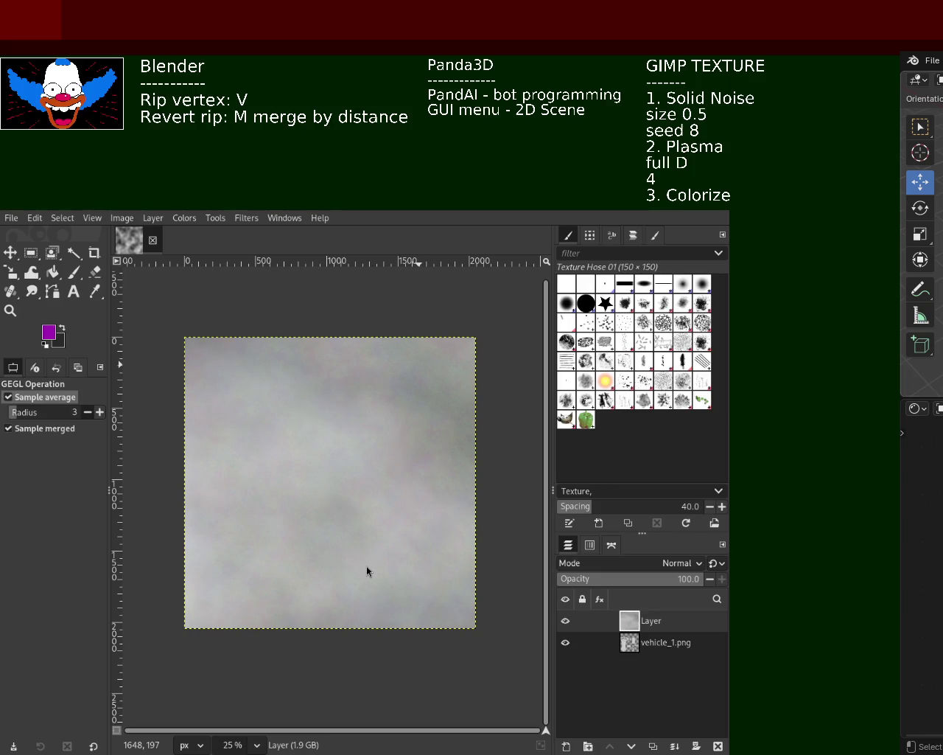
{"action": "type", "text": "eta"}
{"action": "type", "text": "pac"}
{"action": "key", "text": "BackSpace"}
{"action": "key", "text": "BackSpace"}
{"action": "type", "text": "o"}
{"action": "key", "text": "BackSpace"}
{"action": "key", "text": "BackSpace"}
{"action": "type", "text": "opacity"}
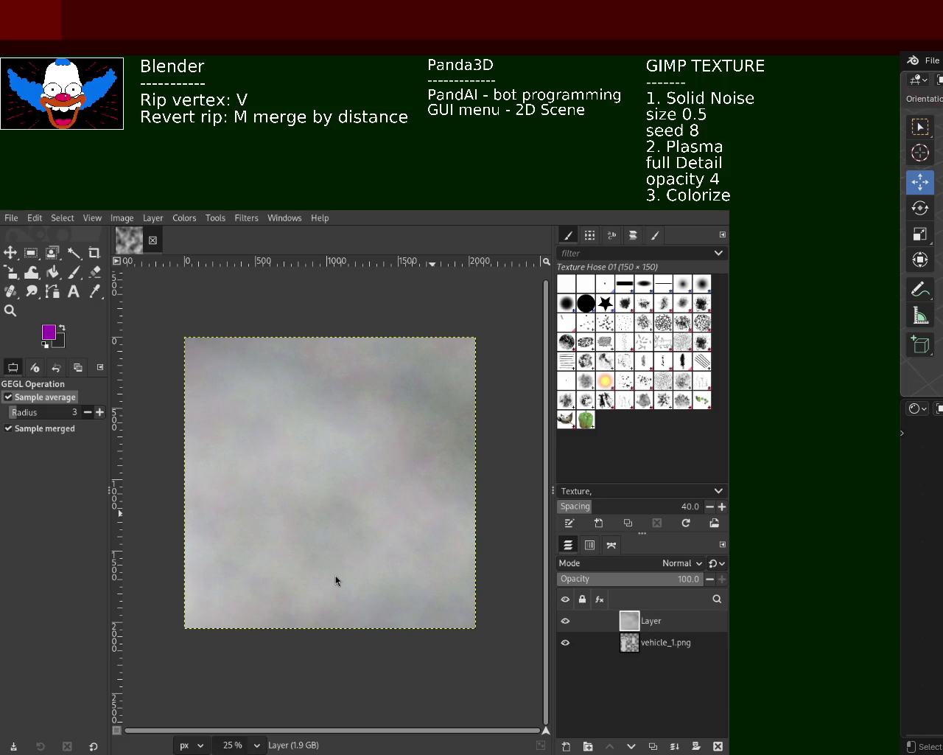
Step: Change the Plasma note to 'Detail max' and add a blank line before the Colorize step
{"action": "key", "text": "Delete"}
{"action": "key", "text": "Delete"}
{"action": "key", "text": "Delete"}
{"action": "key", "text": "Delete"}
{"action": "key", "text": "Delete"}
{"action": "key", "text": "BackSpace"}
{"action": "type", "text": "max"}
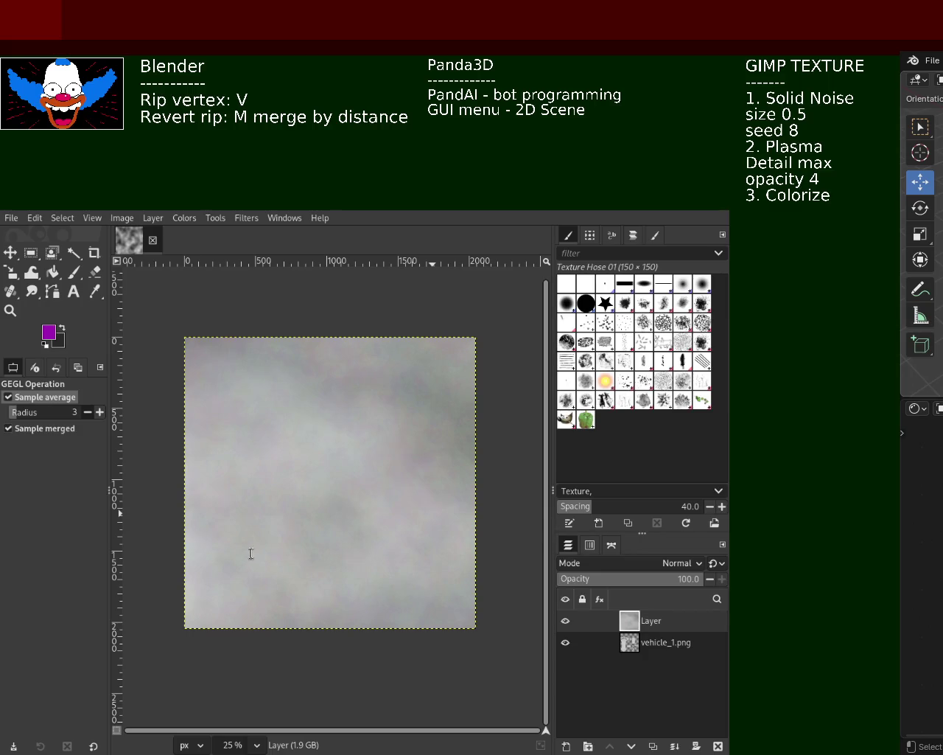
{"action": "key", "text": "Return"}
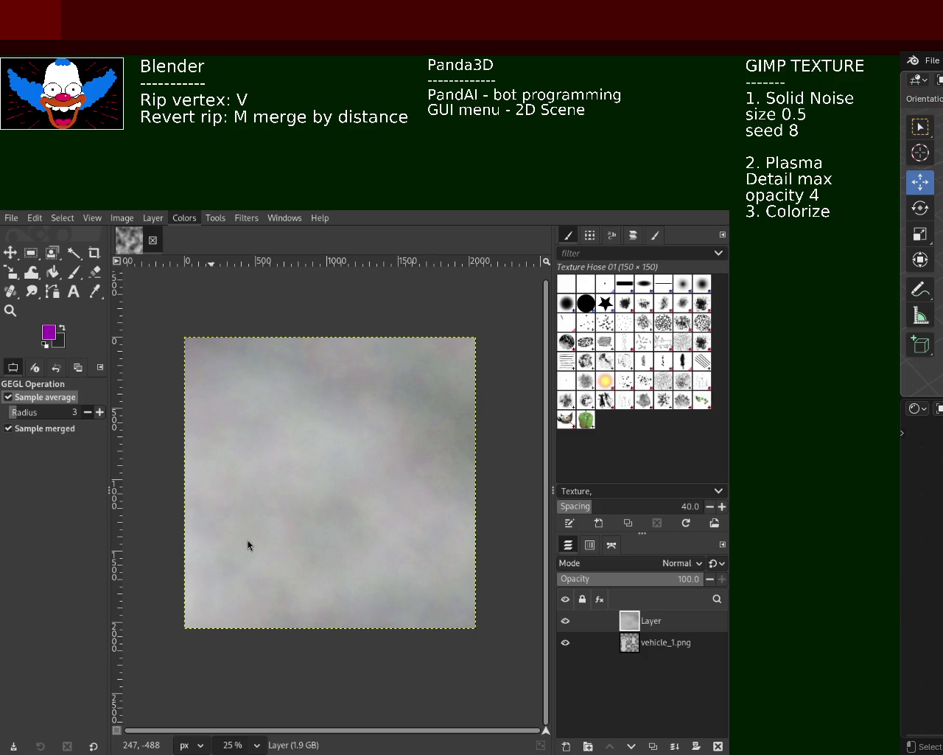
{"action": "key", "text": "ctrl+f"}
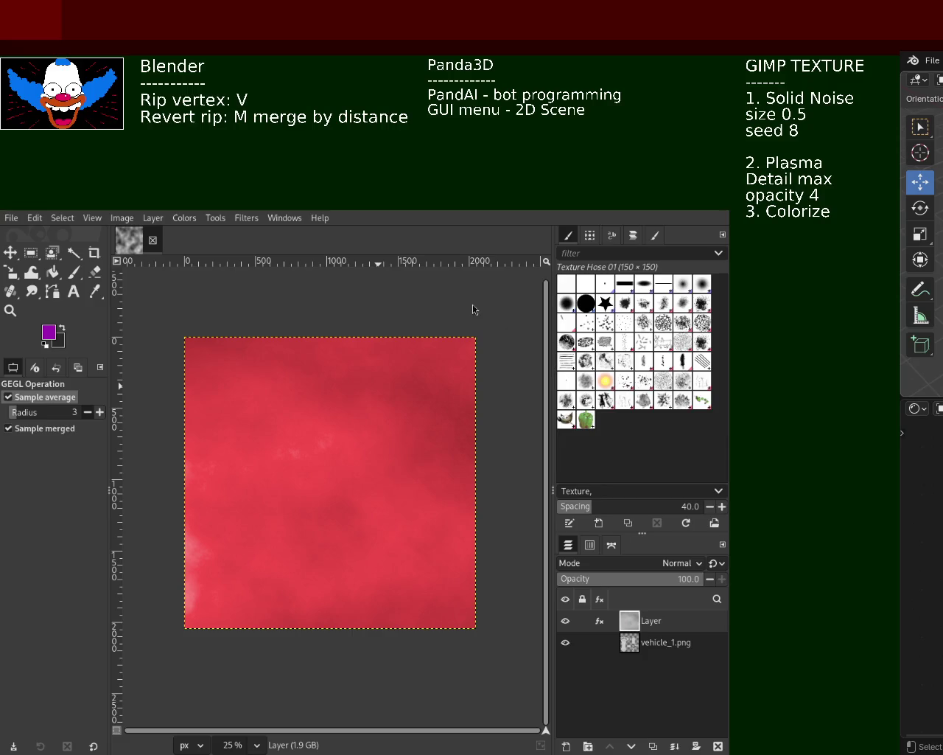
Step: Try purple, pink and red Colorize hues on the noise layer, then undo the red tint
{"action": "key", "text": "ctrl+z"}
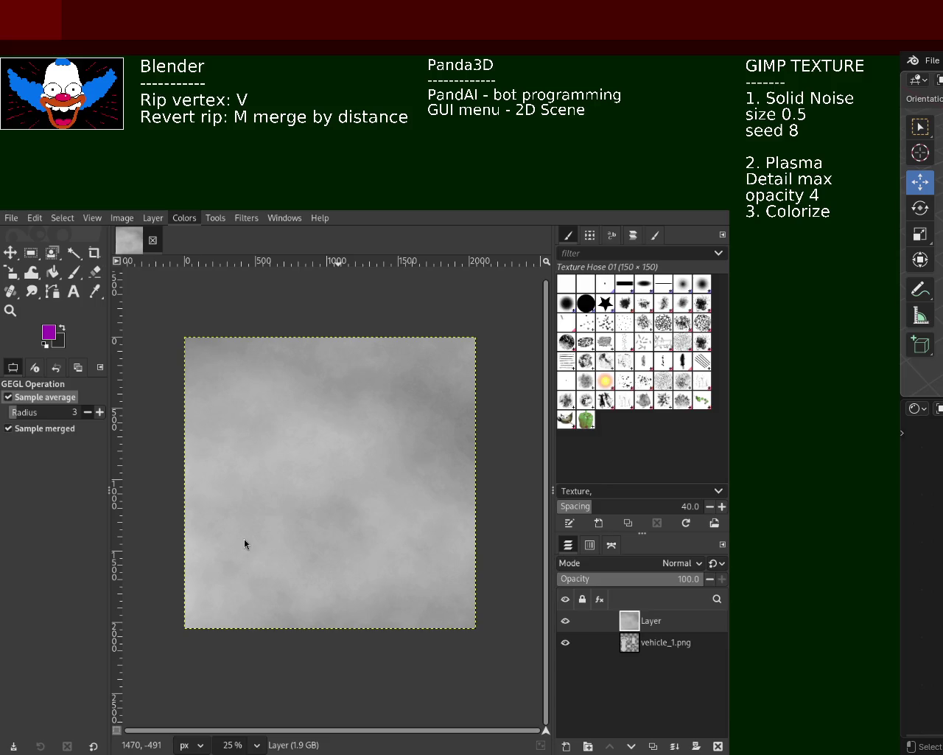
{"action": "left_click", "coordinate": [275, 548]}
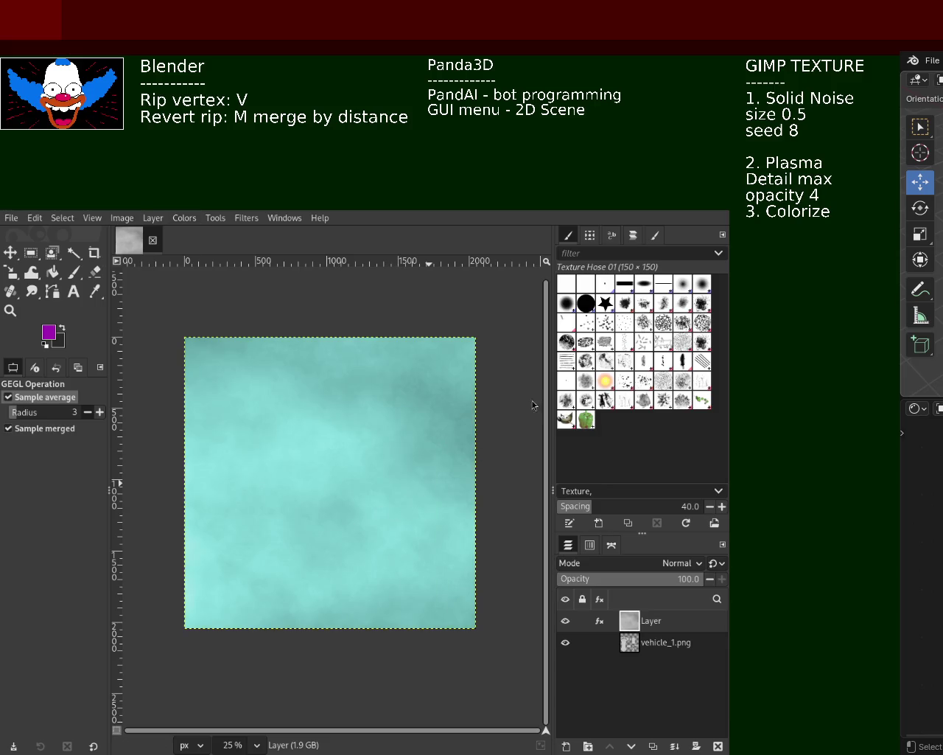
{"action": "left_click_drag", "start_coordinate": [524, 362], "coordinate": [594, 362]}
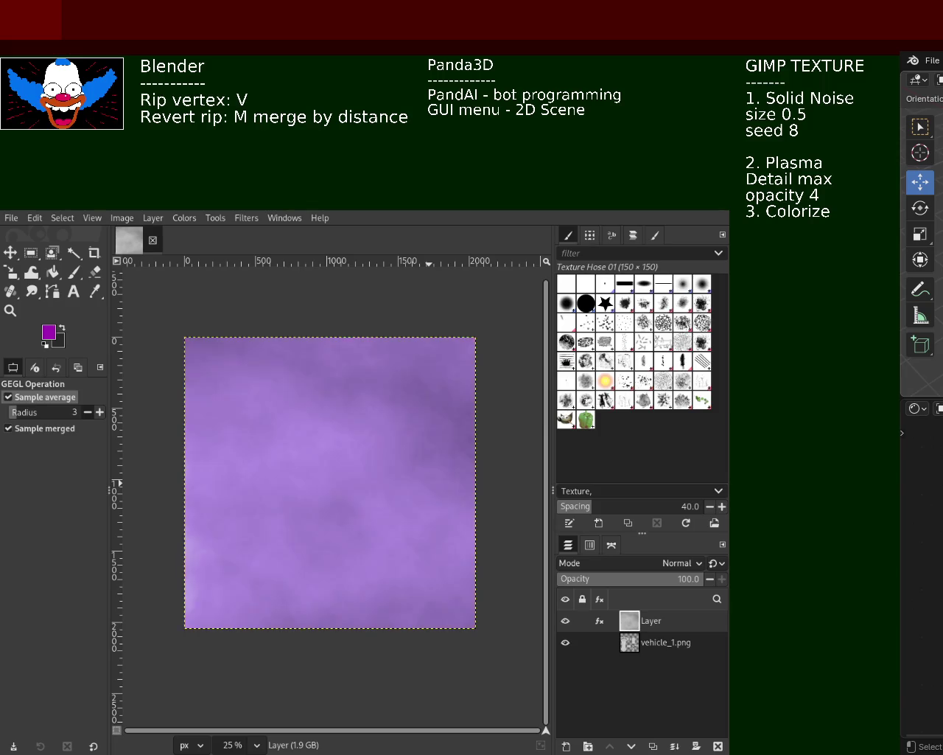
{"action": "left_click_drag", "start_coordinate": [566, 360], "coordinate": [643, 361]}
{"action": "mouse_move", "coordinate": [528, 376]}
{"action": "left_mouse_down"}
{"action": "mouse_move", "coordinate": [613, 378]}
{"action": "mouse_move", "coordinate": [572, 379]}
{"action": "mouse_move", "coordinate": [605, 380]}
{"action": "left_mouse_up"}
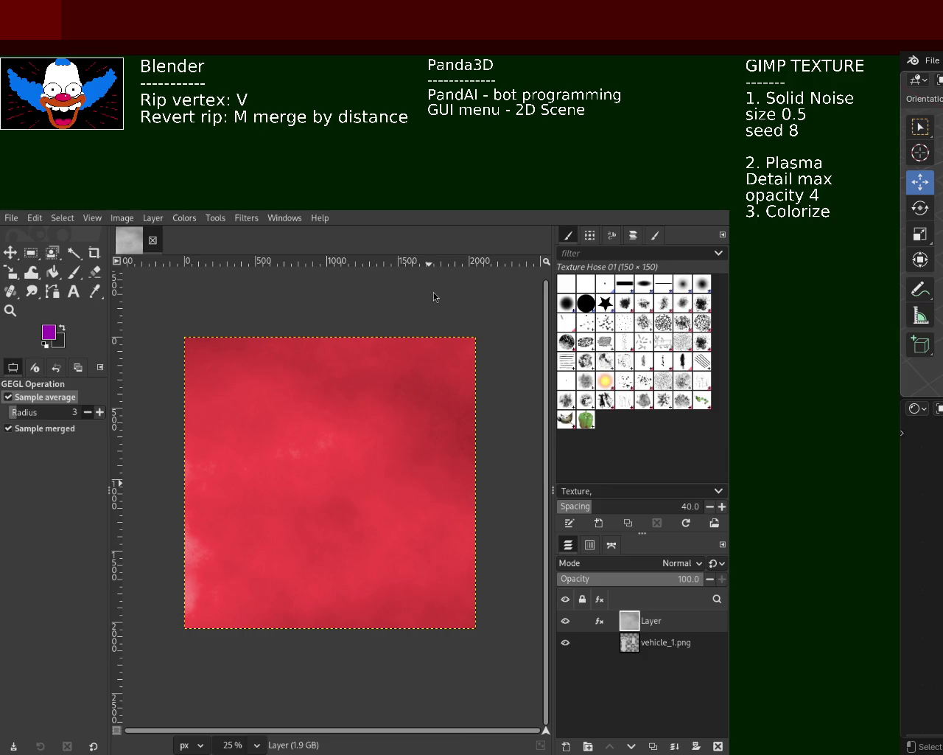
{"action": "key", "text": "ctrl+z"}
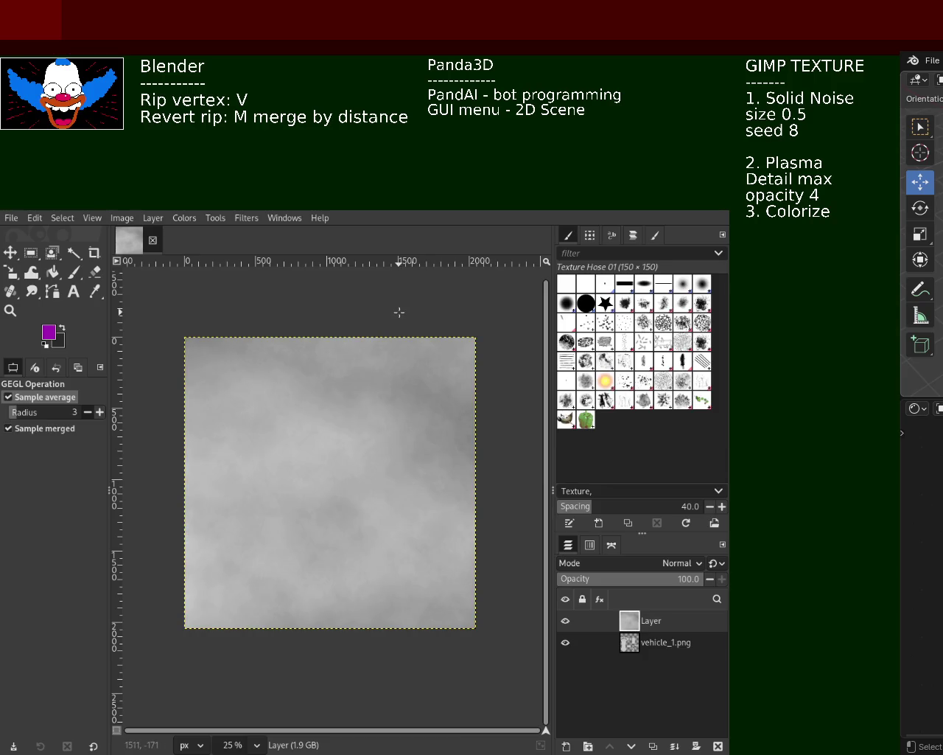
Step: Zoom in on the noise detail, then undo the red Colorize so the layer is plain grey clouds
{"action": "key", "text": "z"}
{"action": "left_click", "coordinate": [400, 453]}
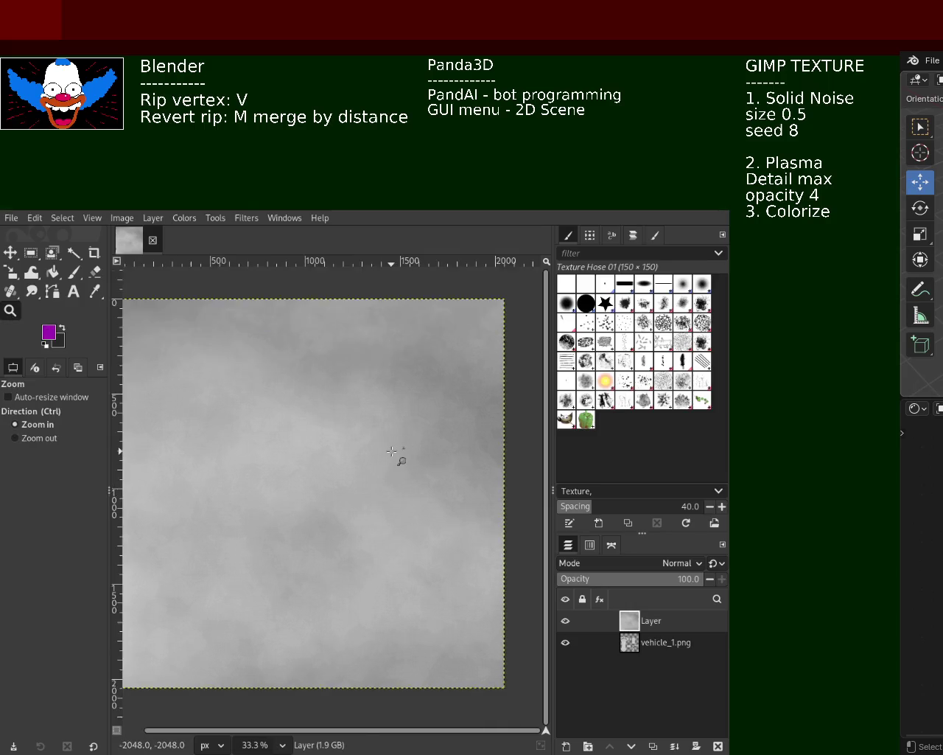
{"action": "left_click", "coordinate": [398, 451]}
{"action": "left_click", "coordinate": [395, 451]}
{"action": "left_click", "coordinate": [391, 451]}
{"action": "left_click", "coordinate": [401, 455], "text": "ctrl"}
{"action": "left_click", "coordinate": [400, 455], "text": "ctrl"}
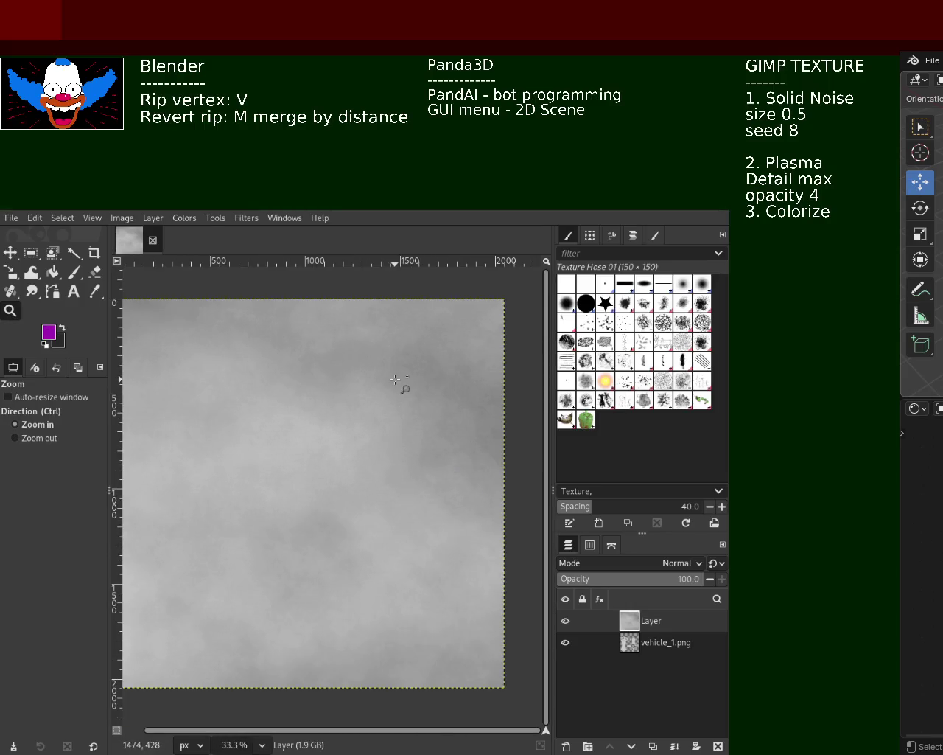
{"action": "key", "text": "1"}
{"action": "left_click", "coordinate": [400, 386], "text": "ctrl"}
{"action": "left_click", "coordinate": [400, 386], "text": "ctrl"}
{"action": "left_click", "coordinate": [295, 495], "text": "ctrl"}
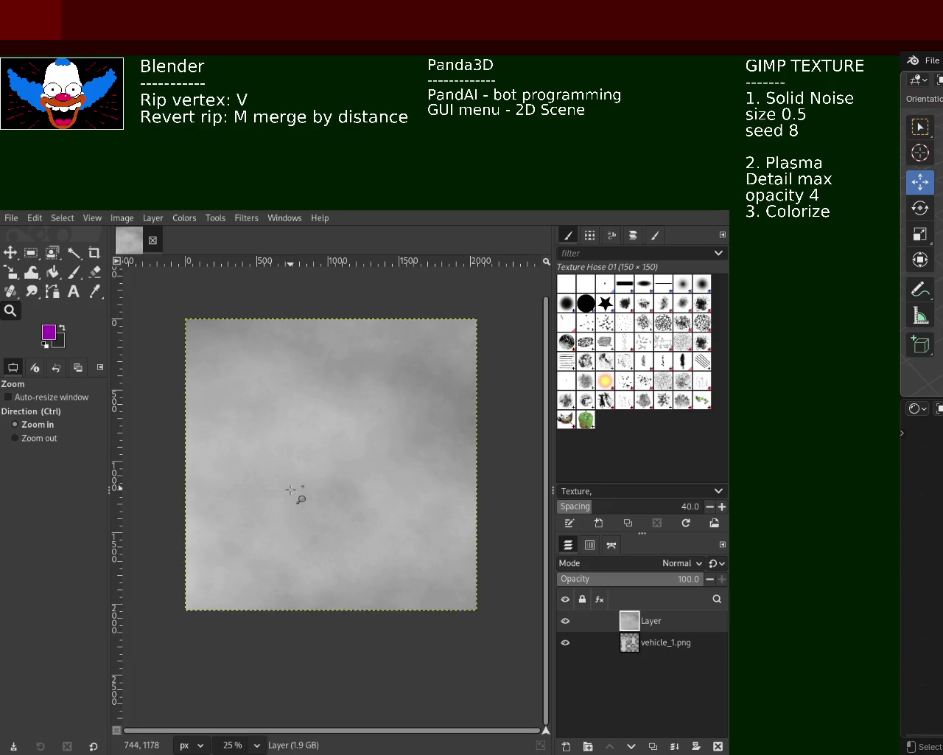
{"action": "left_click", "coordinate": [293, 492]}
{"action": "left_click", "coordinate": [292, 492]}
{"action": "left_click", "coordinate": [291, 491]}
{"action": "left_click", "coordinate": [291, 491]}
{"action": "left_click", "coordinate": [294, 495], "text": "ctrl"}
{"action": "left_click", "coordinate": [295, 495], "text": "ctrl"}
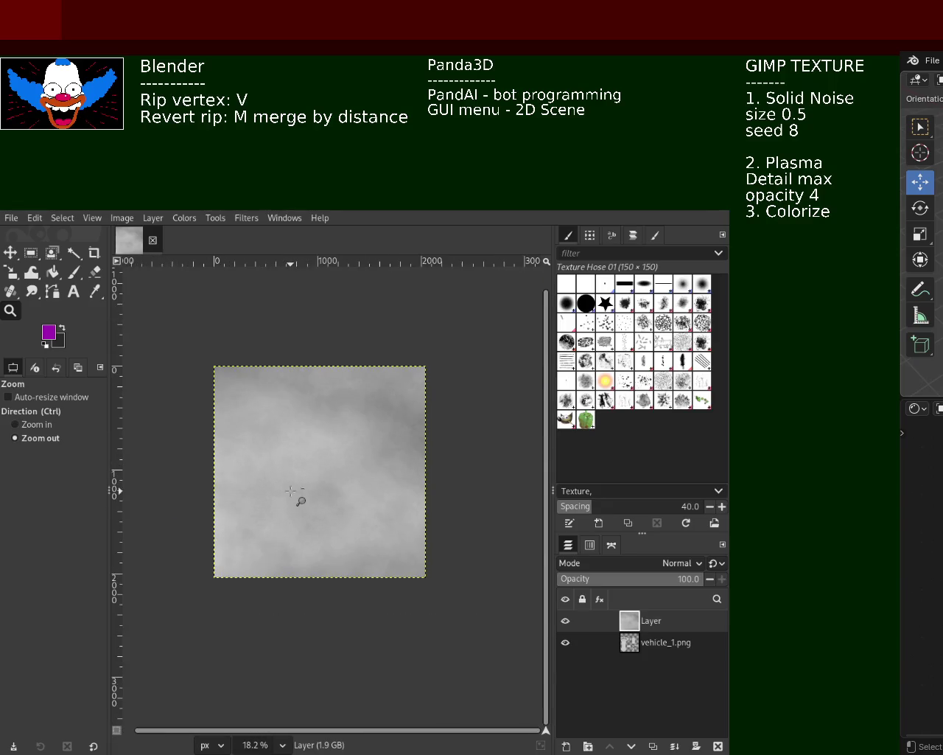
{"action": "key", "text": "ctrl"}
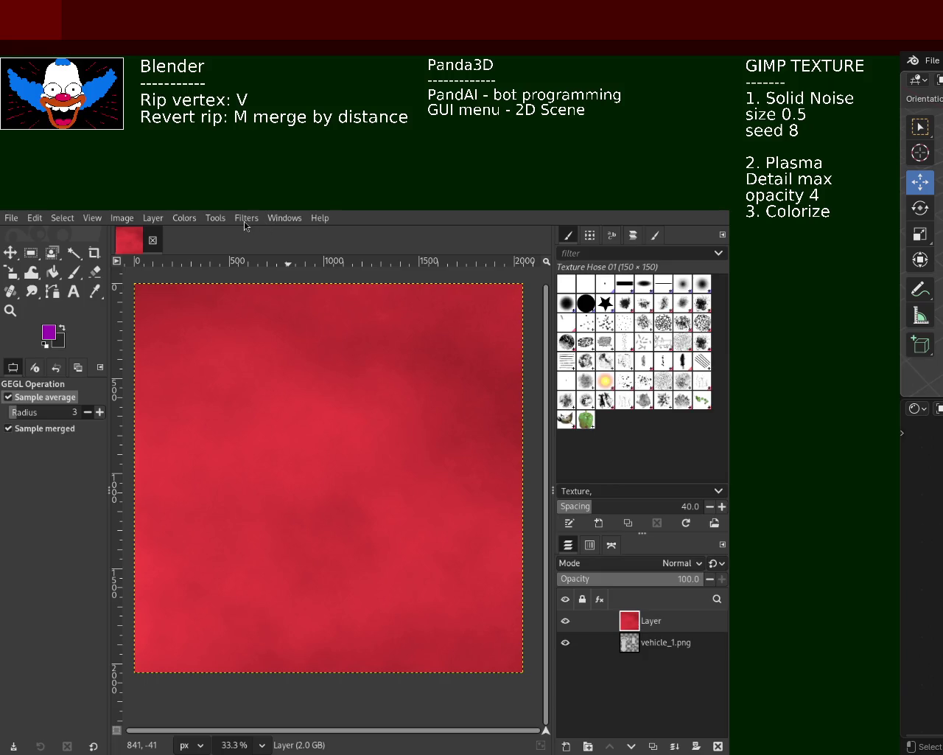
{"action": "key", "text": "ctrl+z"}
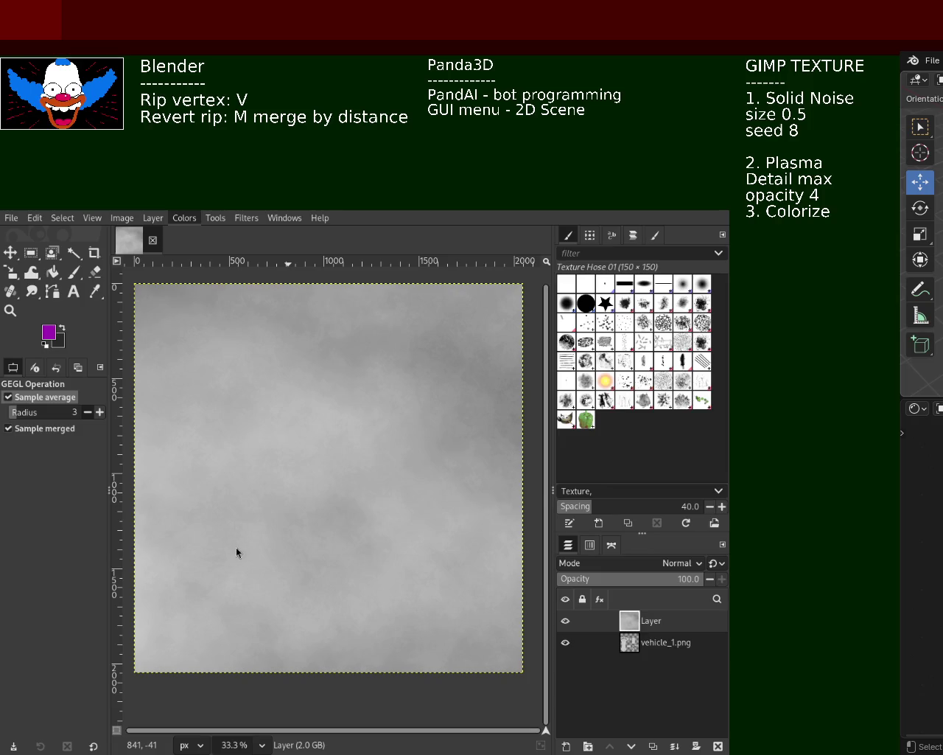
{"action": "key", "text": "Return"}
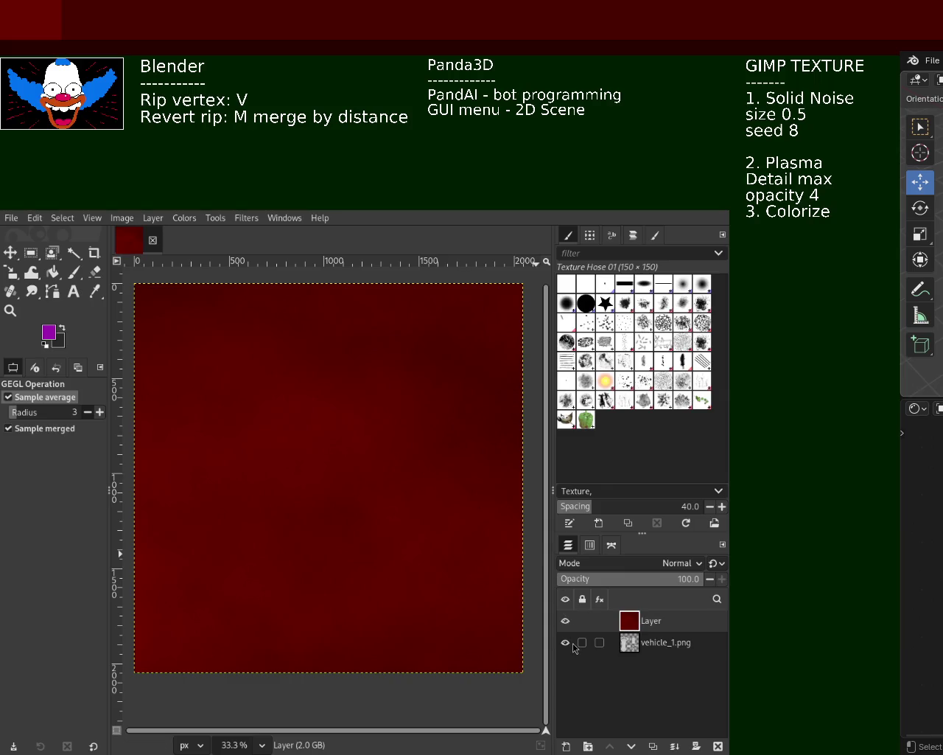
Step: Save the image with its dark red colorized cloud layer
{"action": "mouse_move", "coordinate": [631, 643]}
{"action": "key", "text": "ctrl+s"}
Step: Add a new top layer and cycle Solid Noise variations until a soft cloudy grey pattern fills it
{"action": "key", "text": "ctrl+shift+n"}
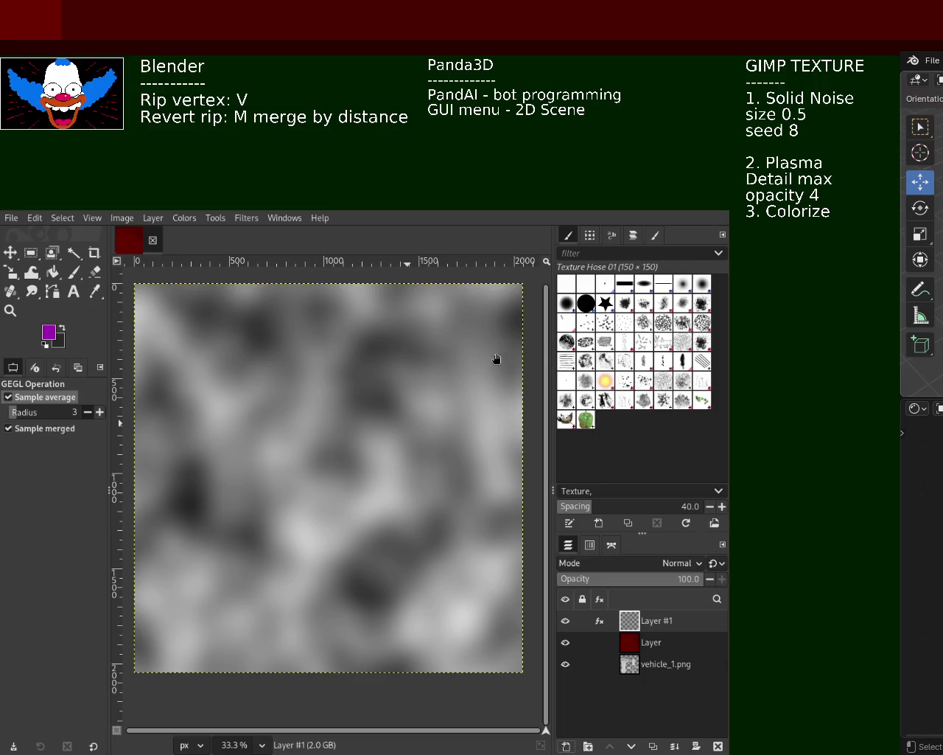
{"action": "key", "text": "ctrl+z"}
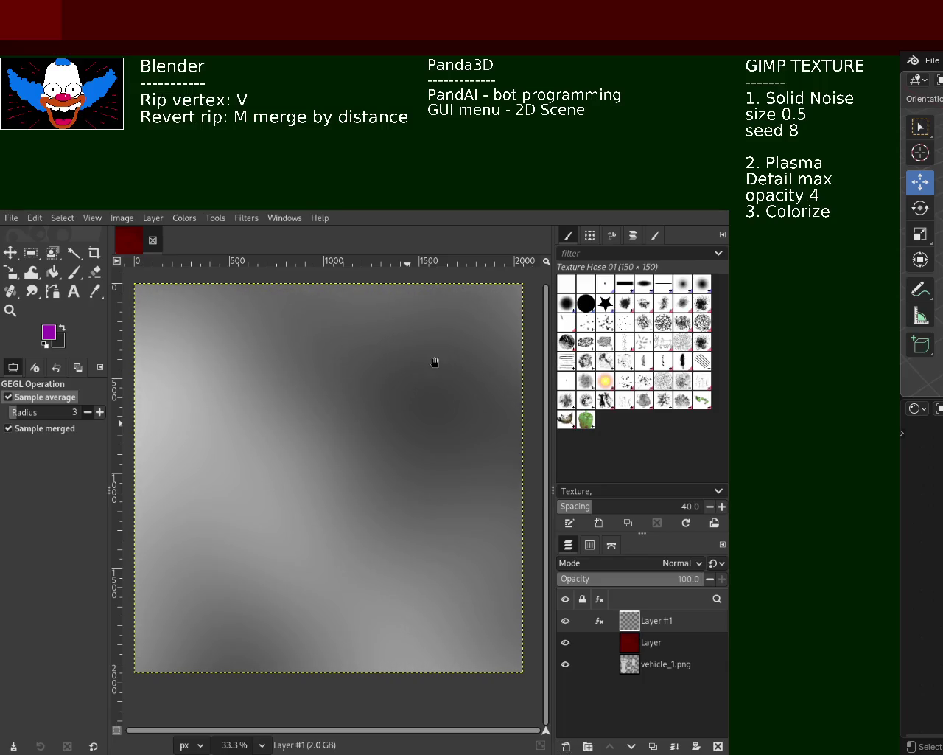
{"action": "key", "text": "ctrl+z"}
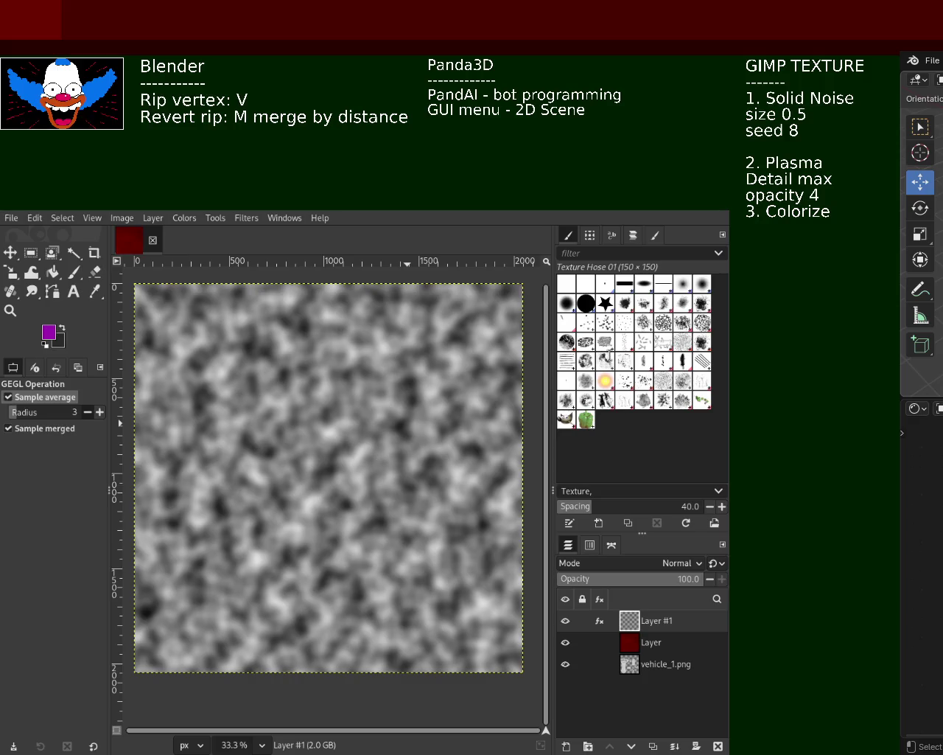
{"action": "key", "text": "ctrl+z"}
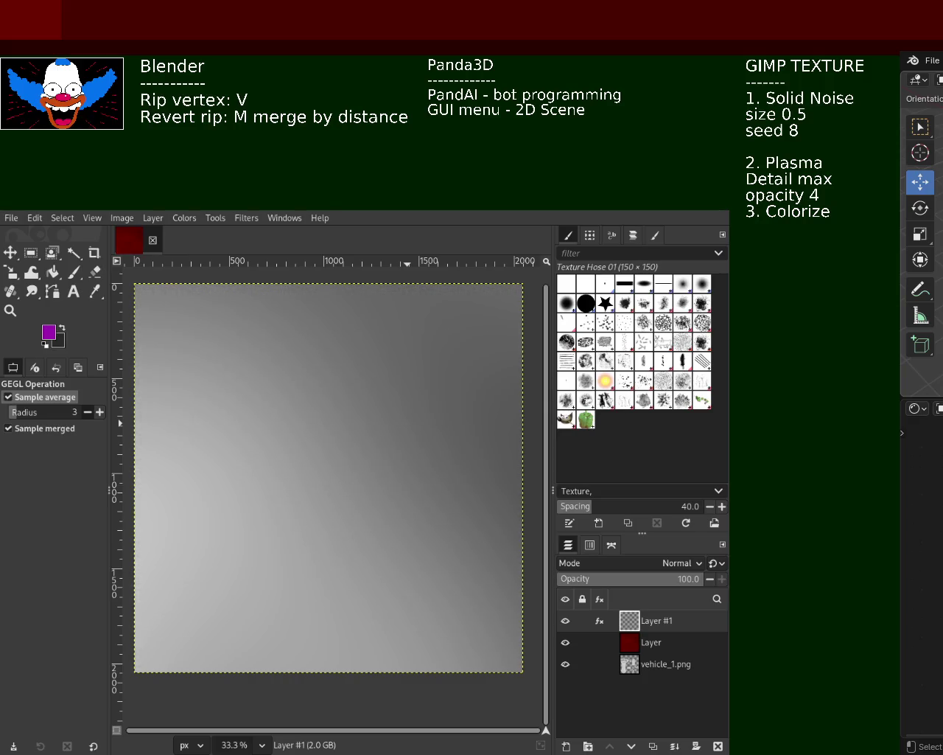
{"action": "key", "text": "ctrl+z"}
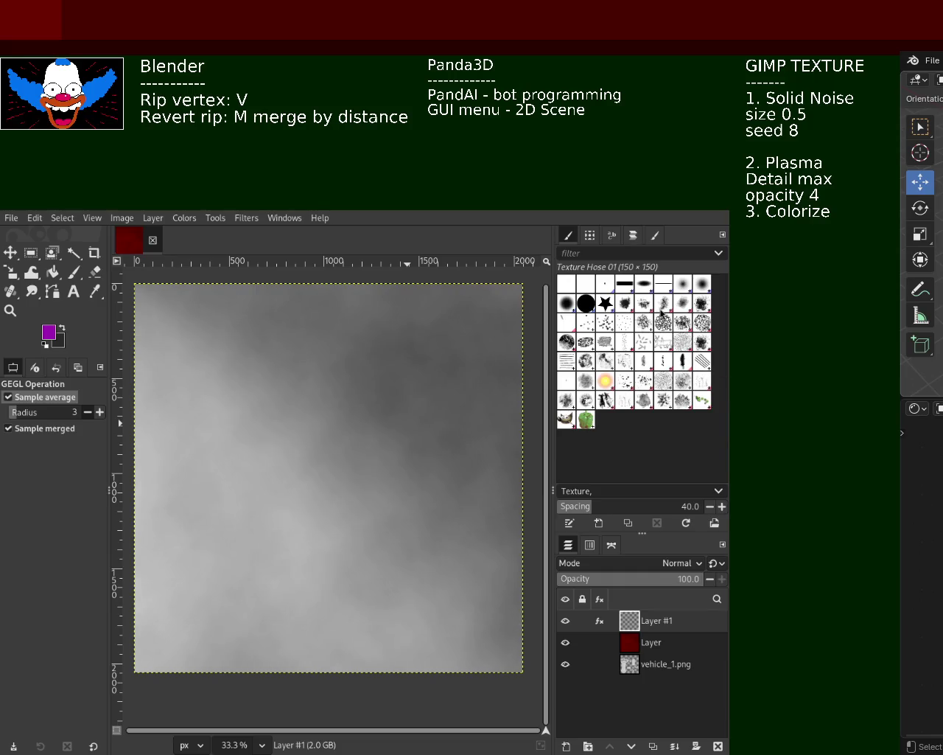
{"action": "key", "text": "ctrl+z"}
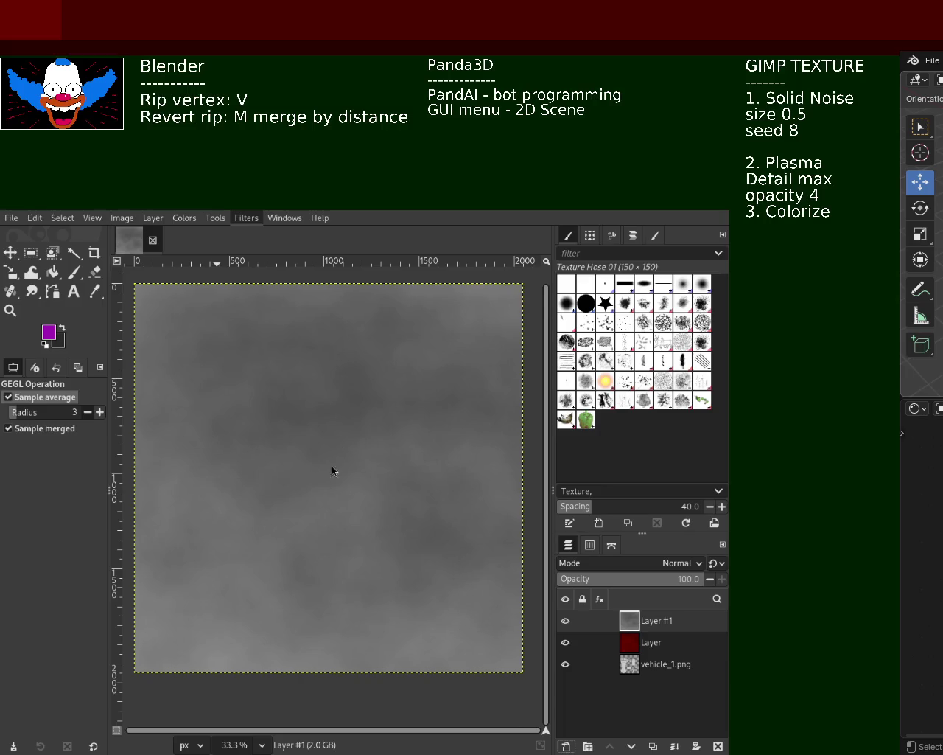
Step: Reapply Plasma to Layer #1 for a faint pink-green-blue tint, and begin a 'detail ma' note line
{"action": "key", "text": "ctrl+f"}
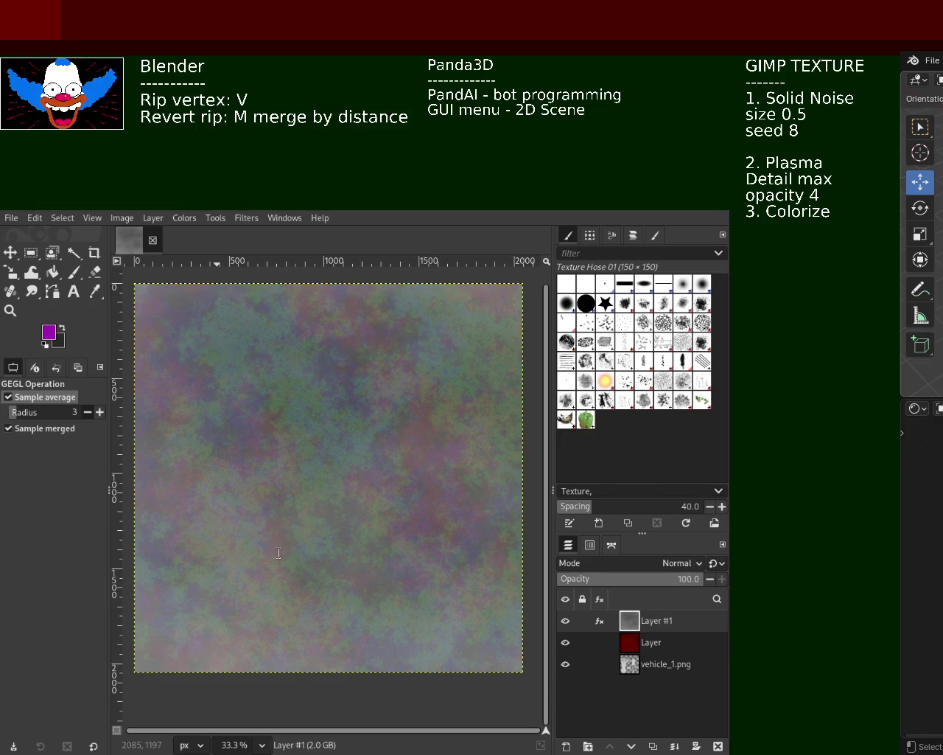
{"action": "key", "text": "Return"}
{"action": "type", "text": "deta"}
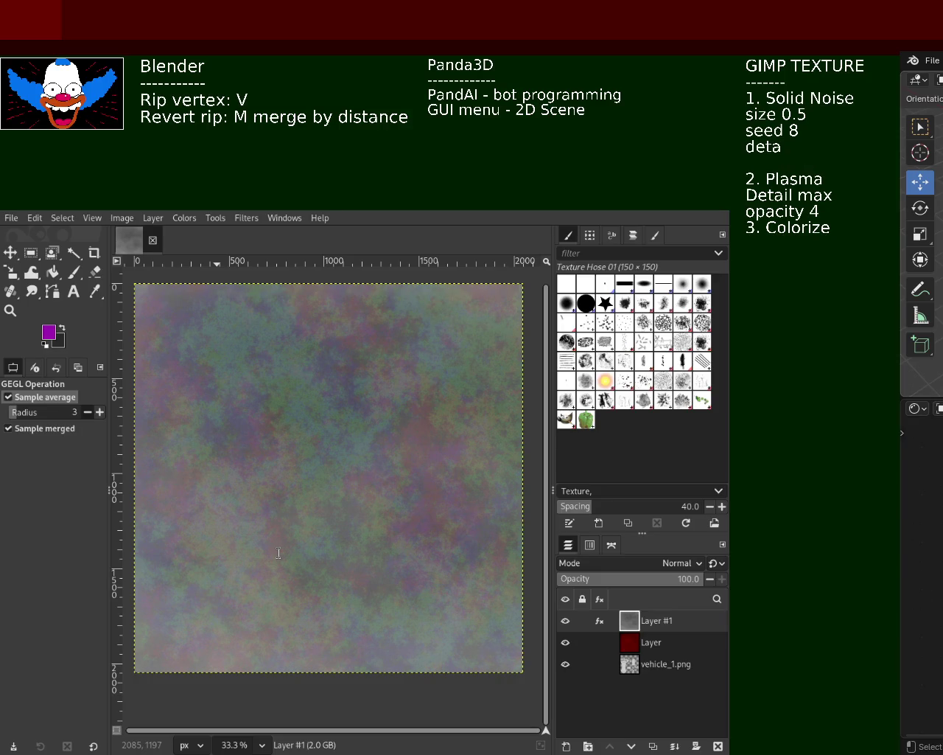
{"action": "type", "text": "il ma"}
Step: Change the Plasma note from 'detail' to 'turbulence max', fixing the spelling
{"action": "key", "text": "BackSpace"}
{"action": "key", "text": "BackSpace"}
{"action": "key", "text": "BackSpace"}
{"action": "key", "text": "BackSpace"}
{"action": "key", "text": "BackSpace"}
{"action": "key", "text": "BackSpace"}
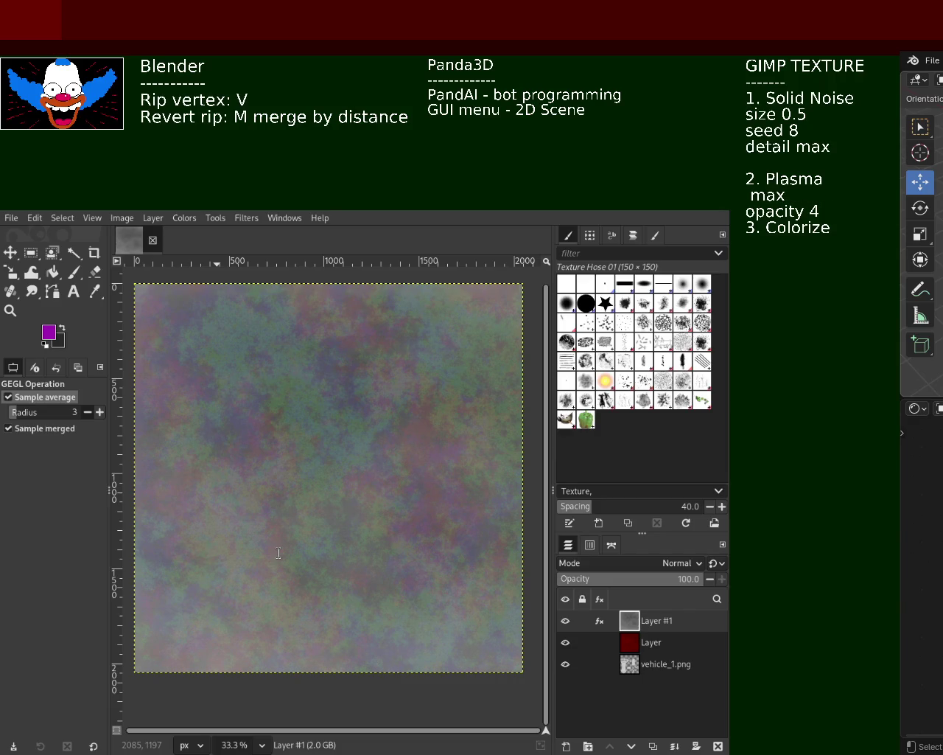
{"action": "type", "text": "turbul"}
{"action": "key", "text": "BackSpace"}
{"action": "type", "text": "lance"}
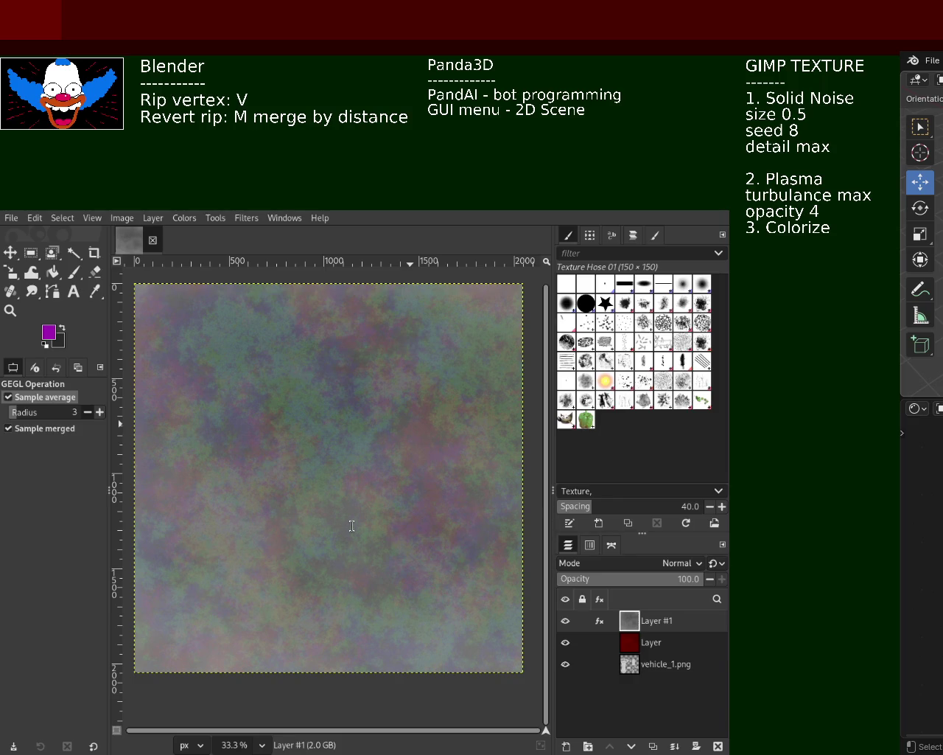
{"action": "key", "text": "BackSpace"}
{"action": "type", "text": "e"}
Step: Compare Plasma variations on Layer #1, ending with only a faint tint over the grey noise
{"action": "key", "text": "ctrl+z"}
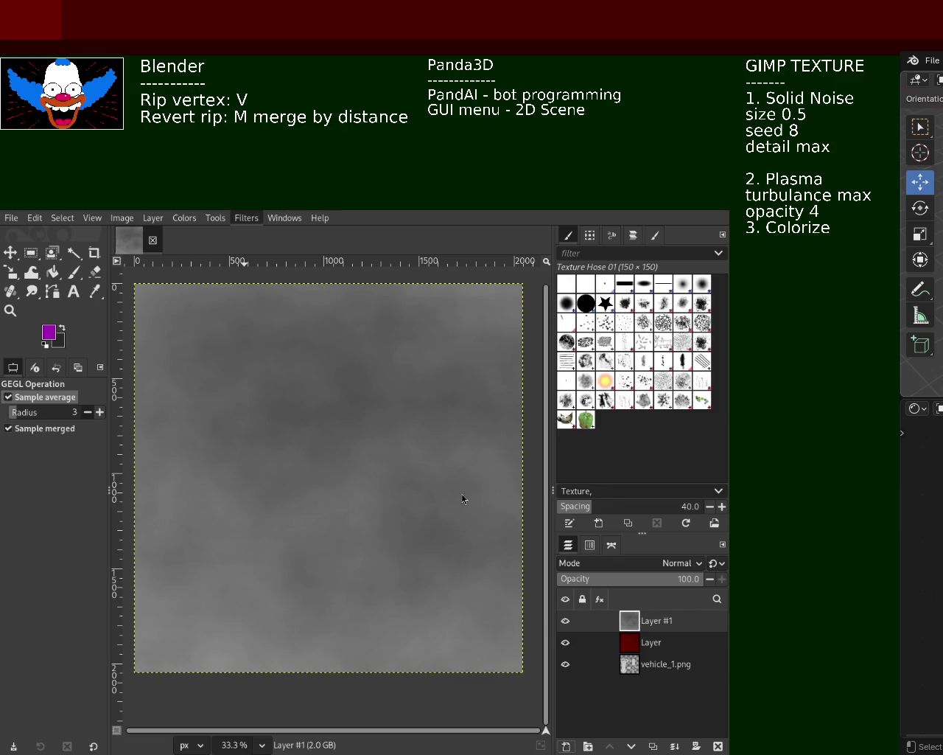
{"action": "key", "text": "ctrl+f"}
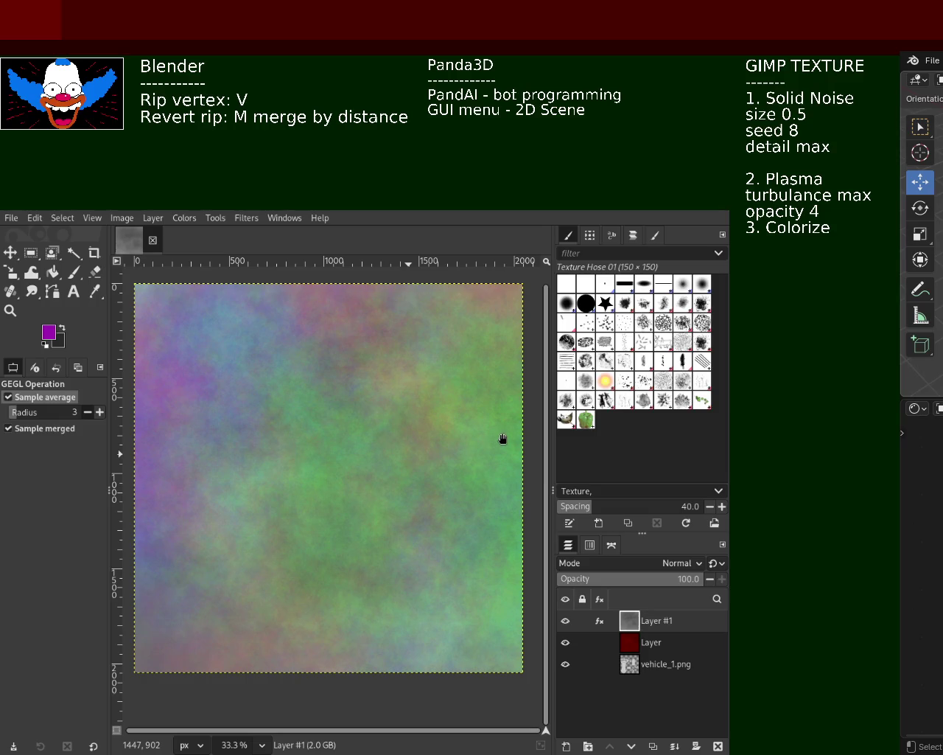
{"action": "key", "text": "ctrl+z"}
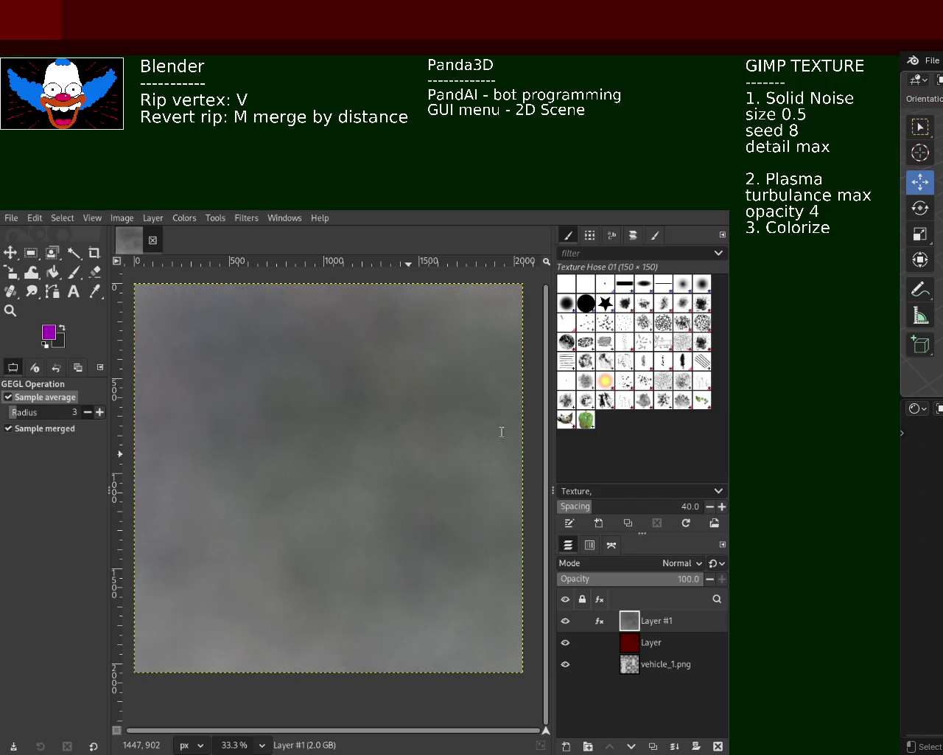
{"action": "key", "text": "ctrl+f"}
{"action": "key", "text": "ctrl+f"}
{"action": "key", "text": "ctrl+z"}
{"action": "key", "text": "ctrl+f"}
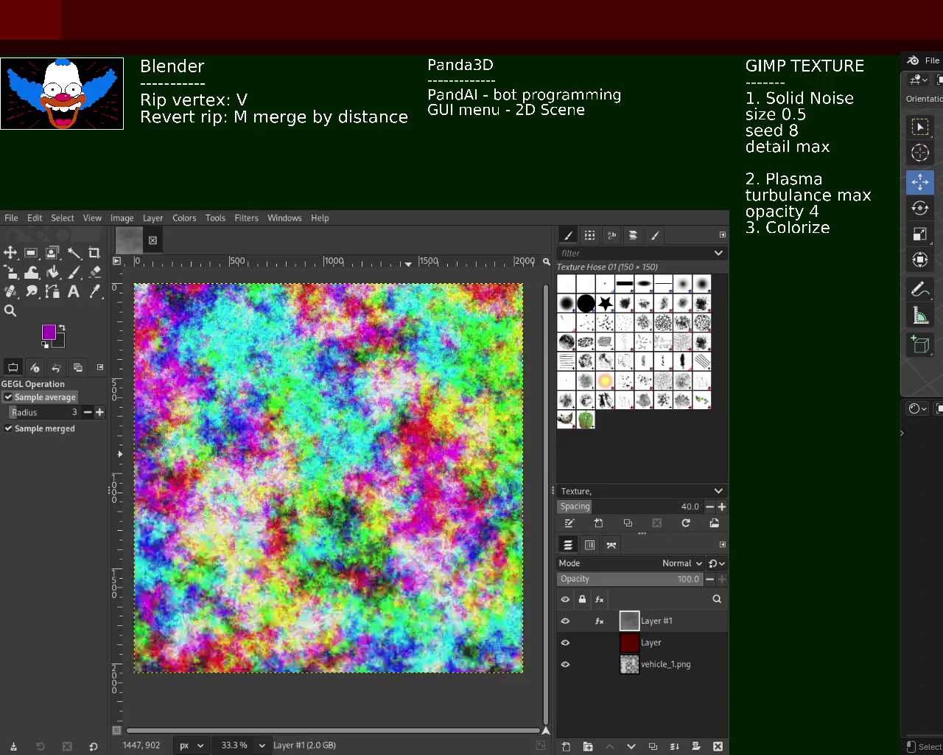
{"action": "key", "text": "ctrl+z"}
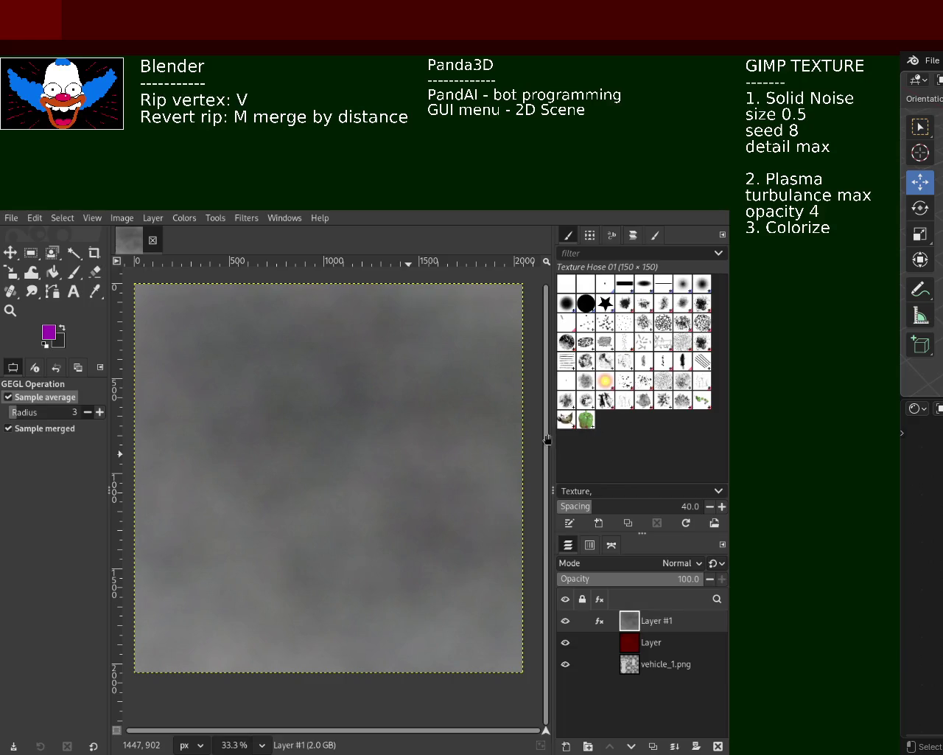
{"action": "key", "text": "ctrl+f"}
{"action": "key", "text": "ctrl+z"}
{"action": "key", "text": "ctrl+z"}
{"action": "key", "text": "ctrl+f"}
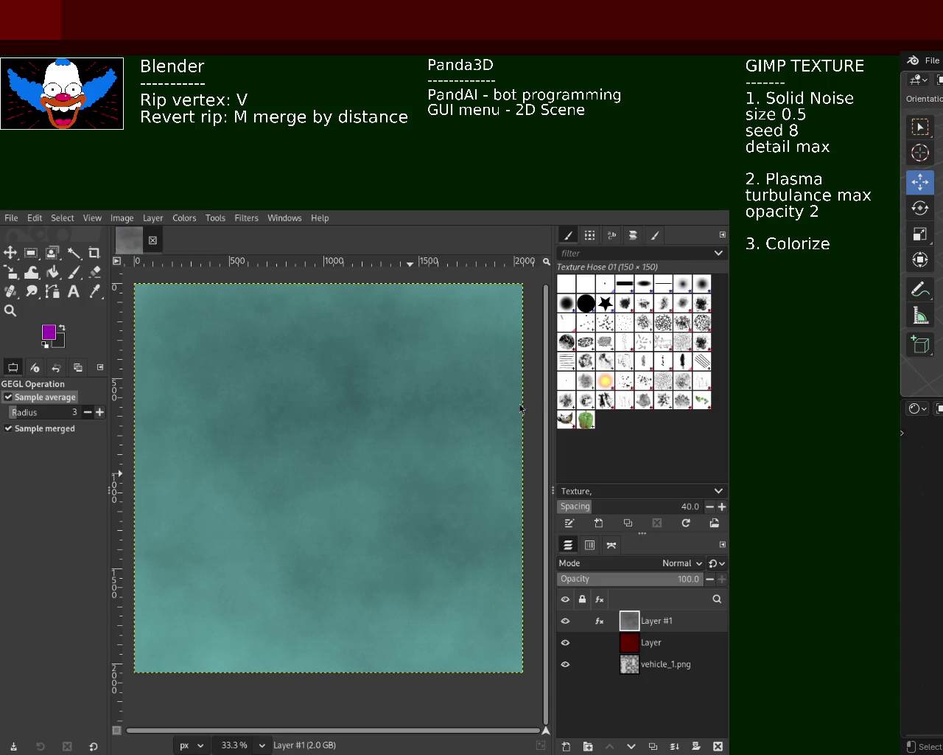
Step: Pick progressively darker canvas spots as the Colorize colour until the clouds turn charcoal grey
{"action": "left_click", "coordinate": [508, 392]}
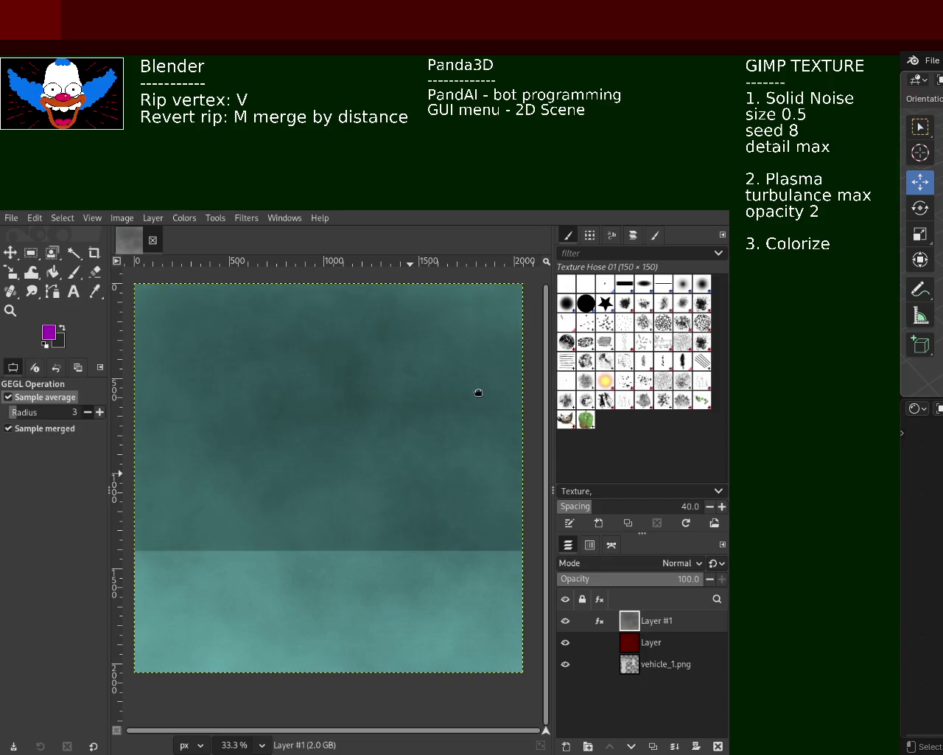
{"action": "left_click", "coordinate": [464, 393]}
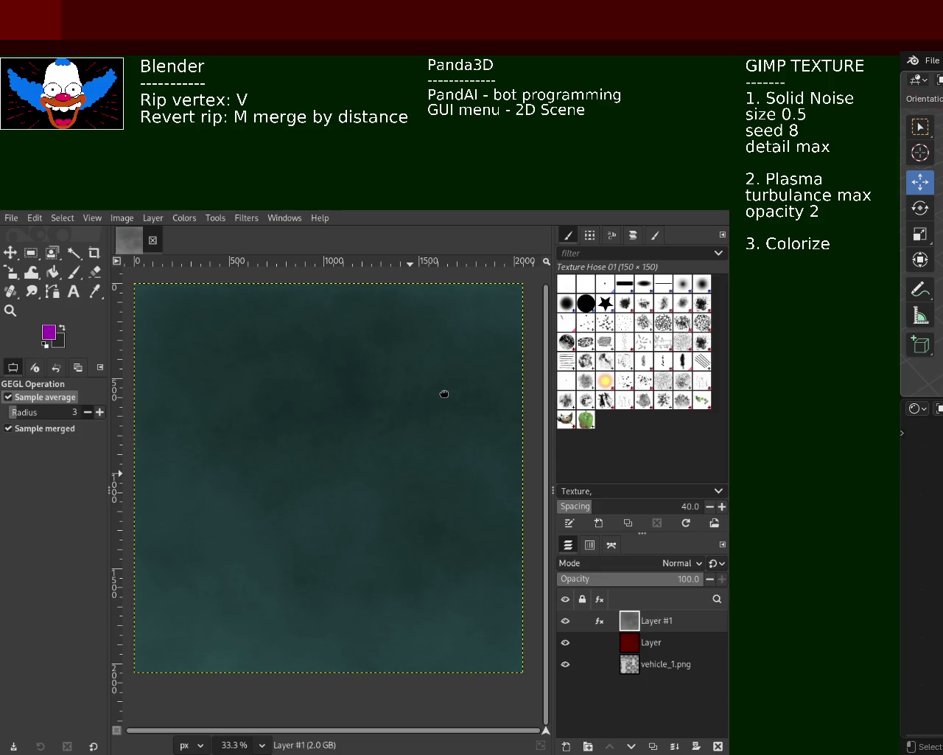
{"action": "left_click", "coordinate": [446, 393]}
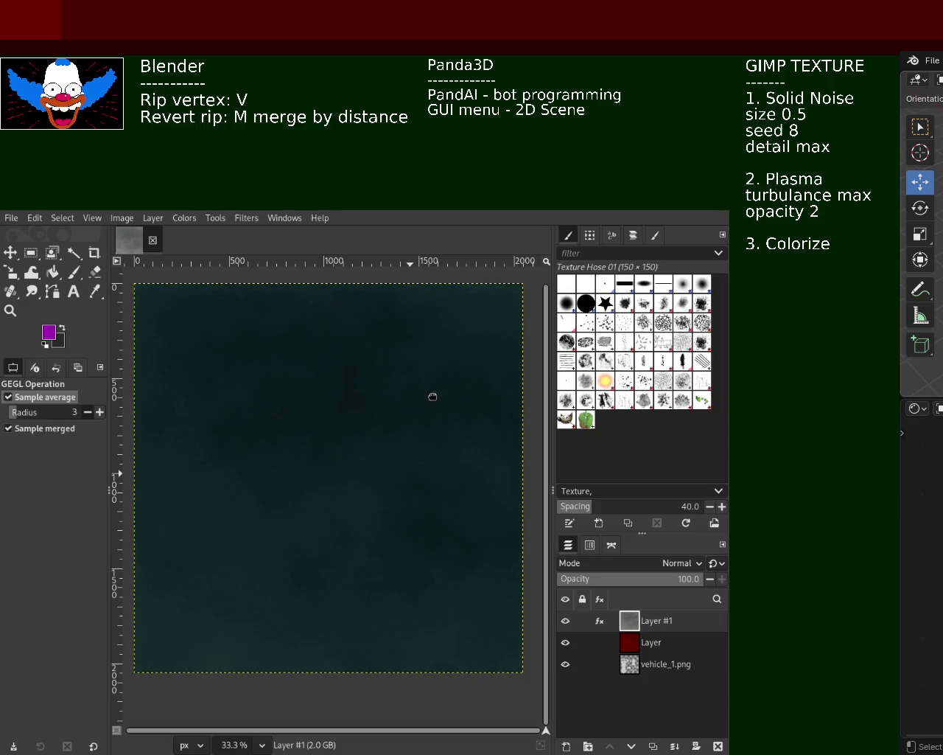
{"action": "left_click", "coordinate": [440, 395]}
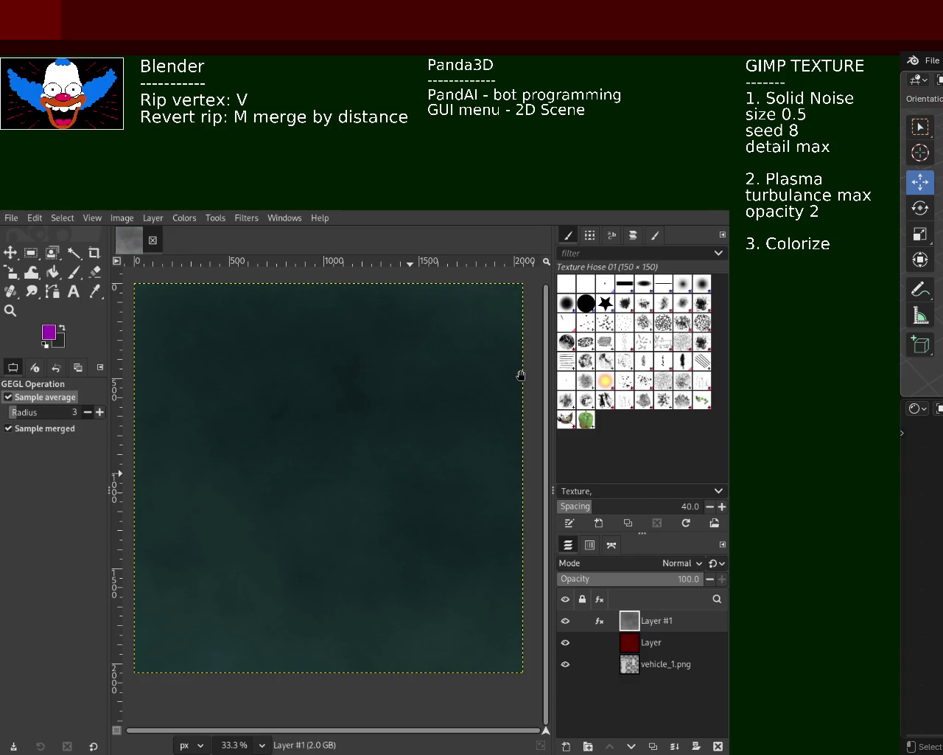
{"action": "left_click", "coordinate": [463, 376]}
{"action": "left_click", "coordinate": [449, 377]}
{"action": "left_click", "coordinate": [430, 390]}
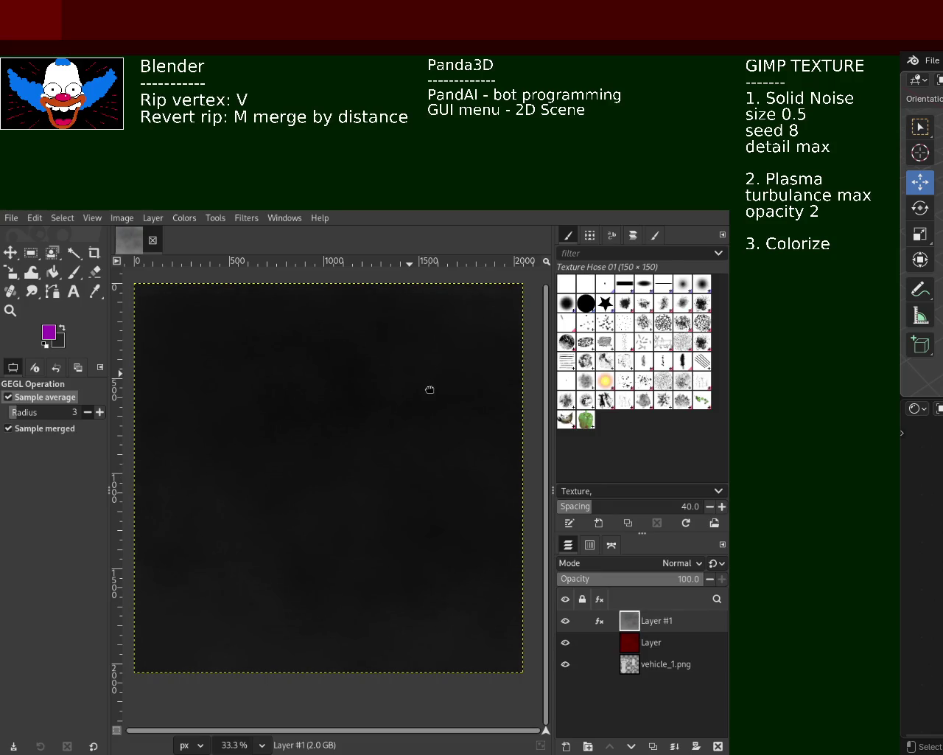
{"action": "left_click", "coordinate": [431, 389]}
{"action": "left_click", "coordinate": [428, 390]}
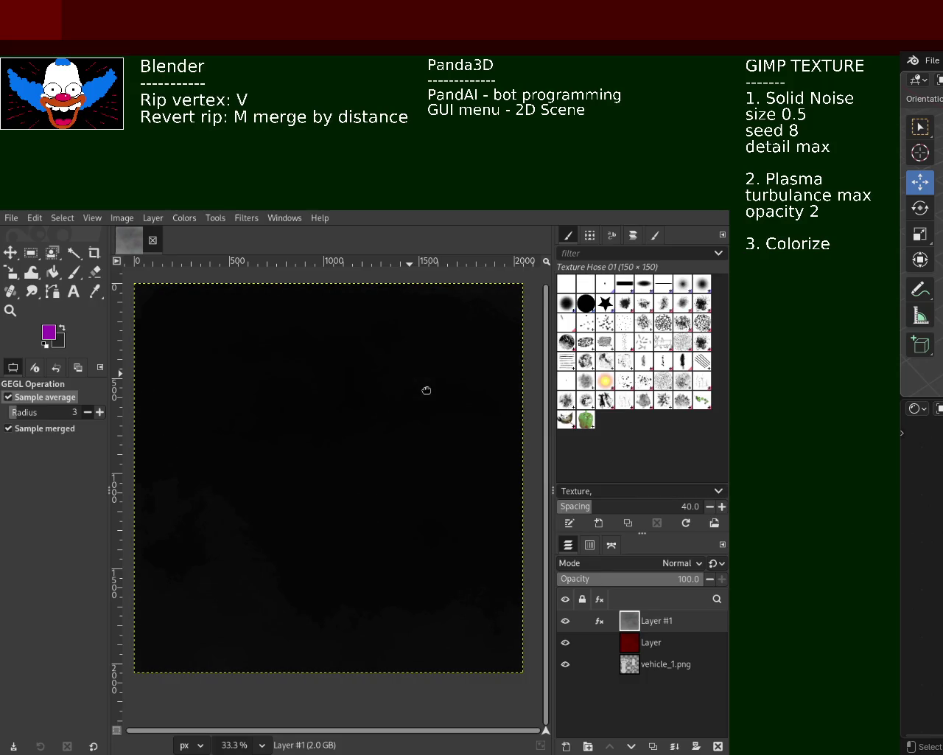
{"action": "left_click", "coordinate": [433, 391]}
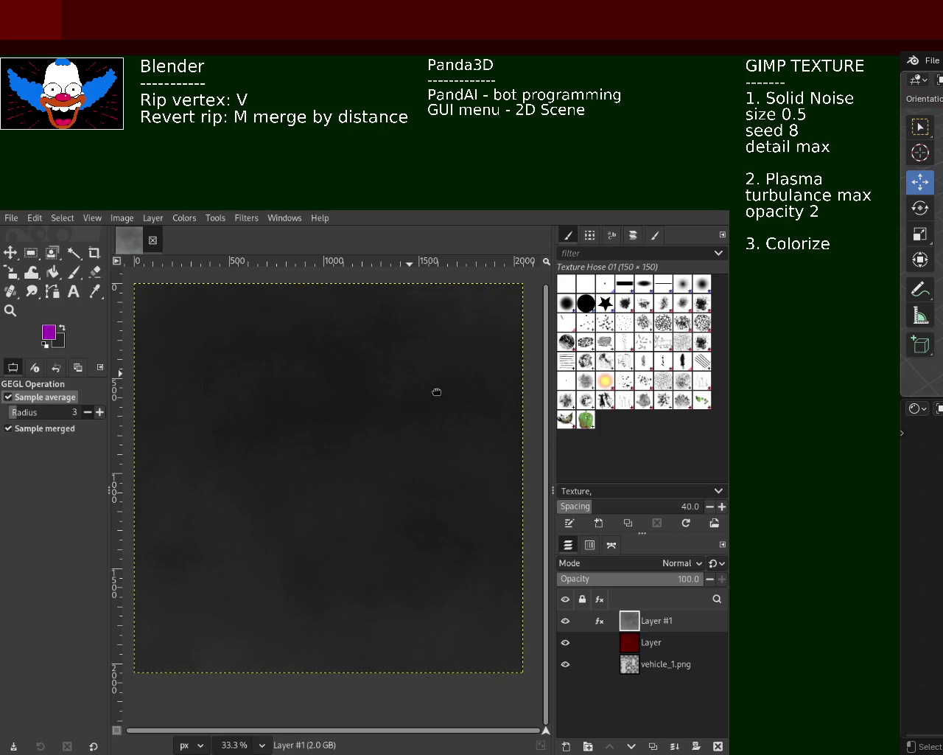
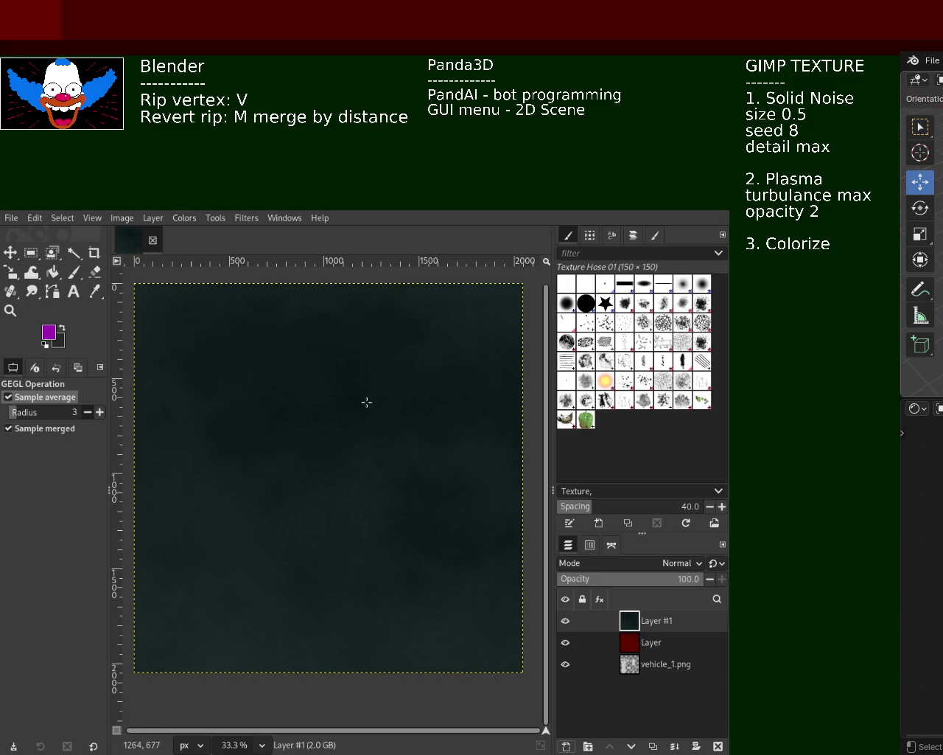
Step: Restore grey clouds on Layer #1, tint them dark teal, and hide both texture layers
{"action": "key", "text": "ctrl+z"}
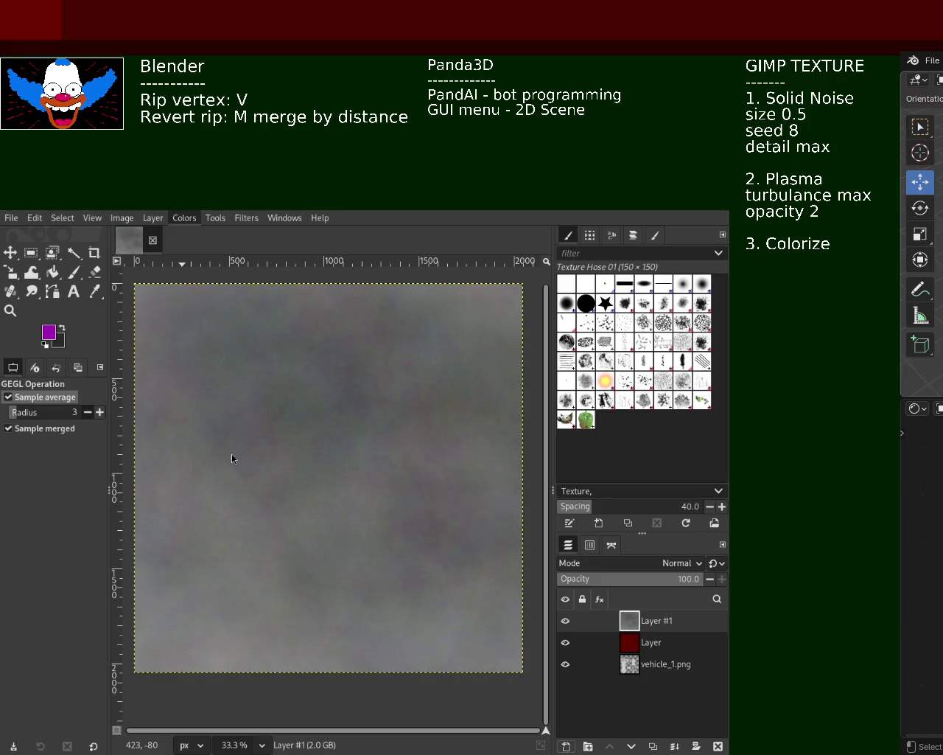
{"action": "key", "text": "ctrl+f"}
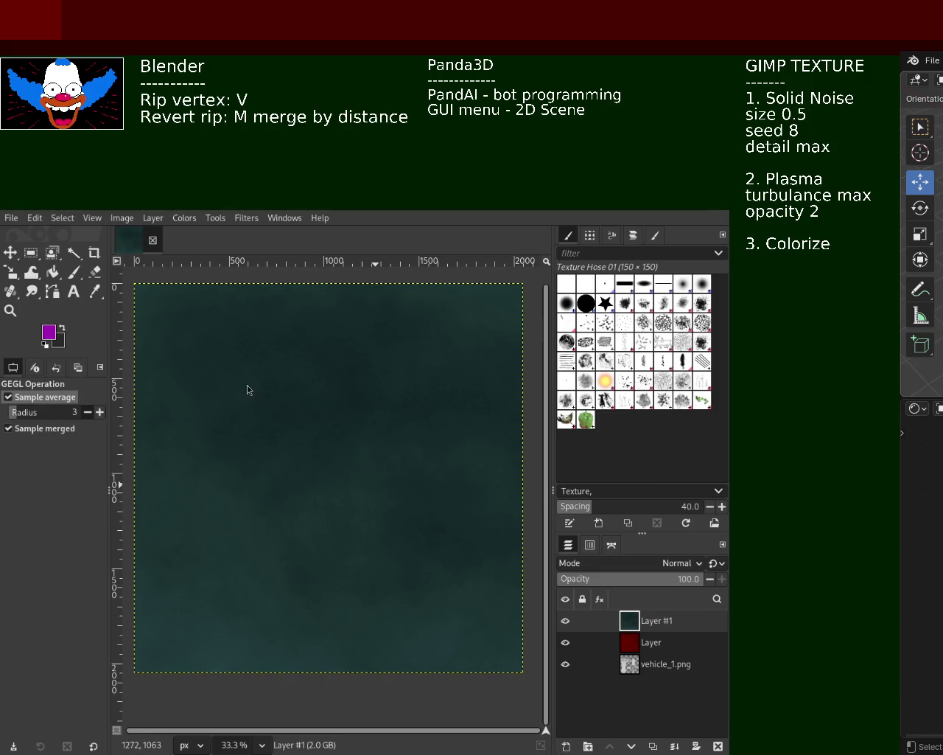
{"action": "mouse_move", "coordinate": [582, 642]}
{"action": "left_click", "coordinate": [566, 664], "text": "shift"}
Step: Fuzzy Select the small top-row UV islands on vehicle_1.png at threshold 145.9
{"action": "left_click", "coordinate": [74, 253]}
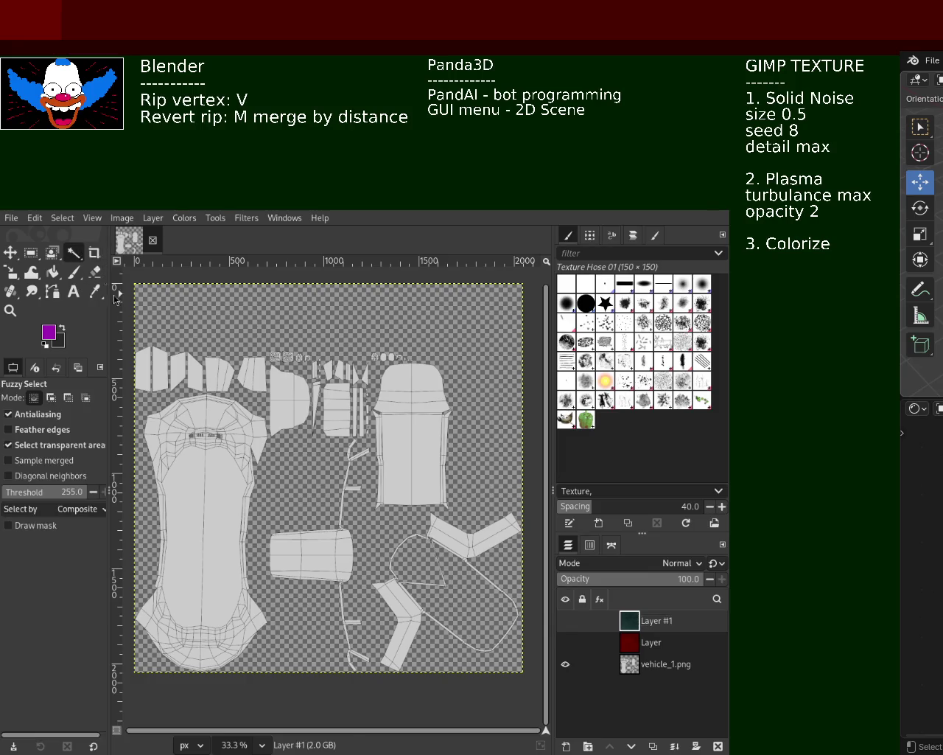
{"action": "left_click", "coordinate": [137, 362]}
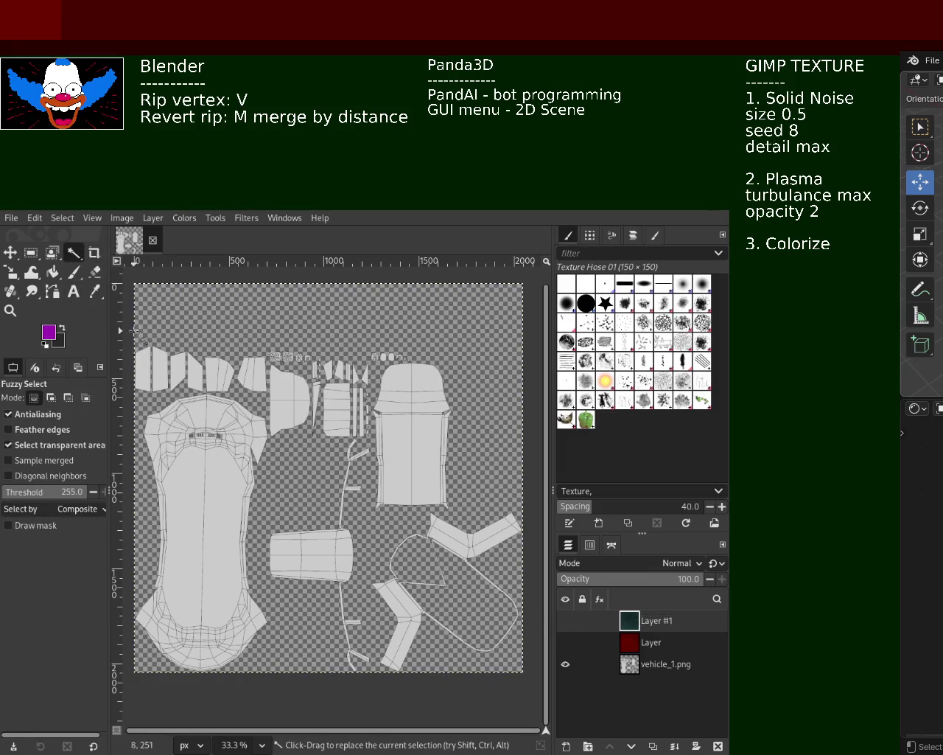
{"action": "left_click_drag", "start_coordinate": [59, 496], "coordinate": [50, 495]}
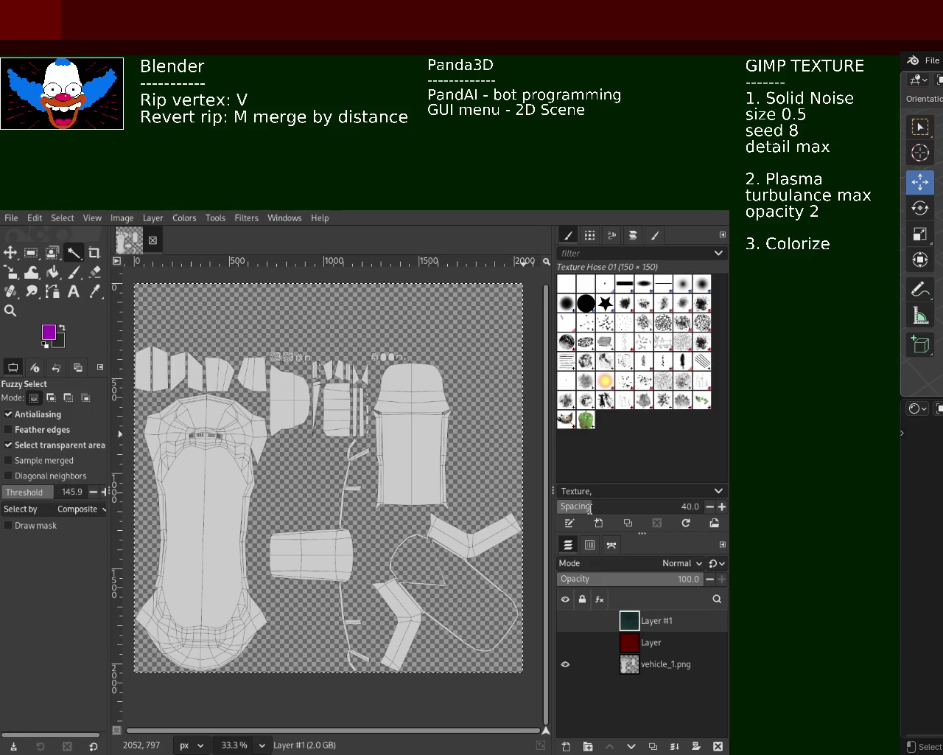
{"action": "left_click", "coordinate": [664, 665]}
{"action": "left_click", "coordinate": [151, 376]}
{"action": "left_click", "coordinate": [156, 374], "text": "shift"}
{"action": "left_click", "coordinate": [181, 377], "text": "shift"}
{"action": "left_click", "coordinate": [193, 376], "text": "shift"}
{"action": "left_click", "coordinate": [213, 373], "text": "shift"}
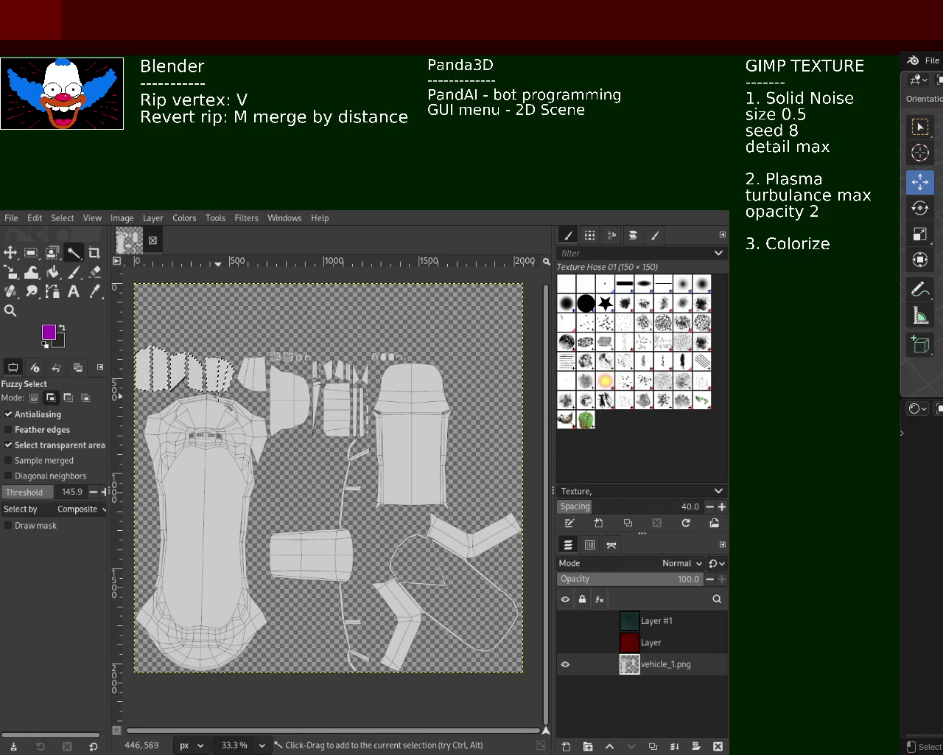
Step: Redo the selection at threshold 255, add the rectangular piece, and mask Layer #1 to it
{"action": "left_click_drag", "start_coordinate": [24, 492], "coordinate": [99, 489]}
{"action": "left_click_drag", "start_coordinate": [151, 373], "coordinate": [177, 370]}
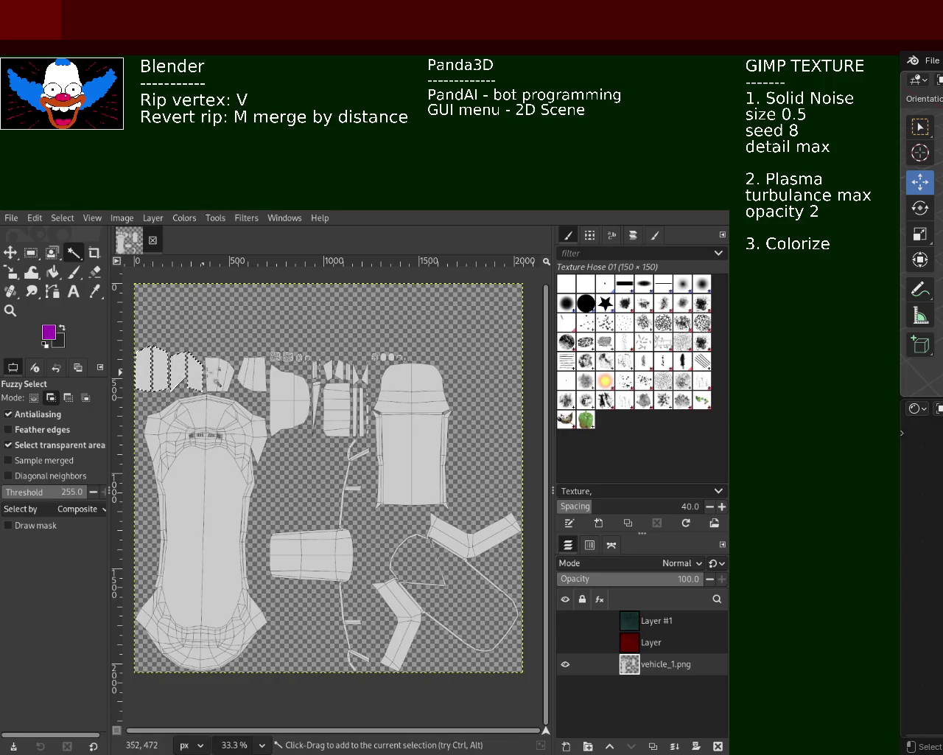
{"action": "left_click", "coordinate": [217, 372], "text": "shift"}
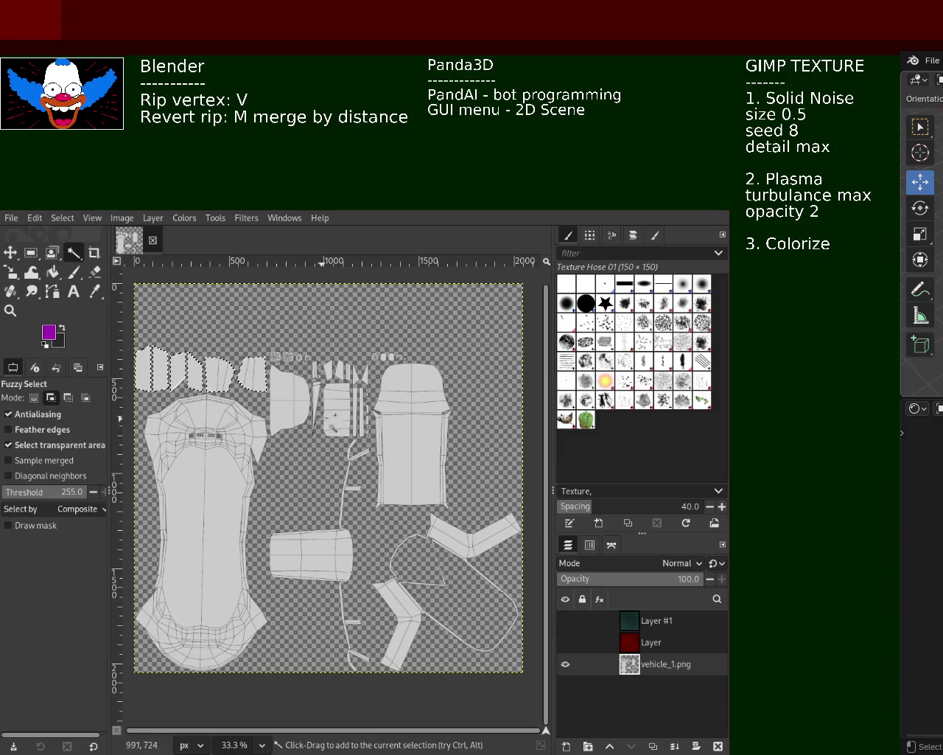
{"action": "left_click", "coordinate": [336, 408], "text": "shift"}
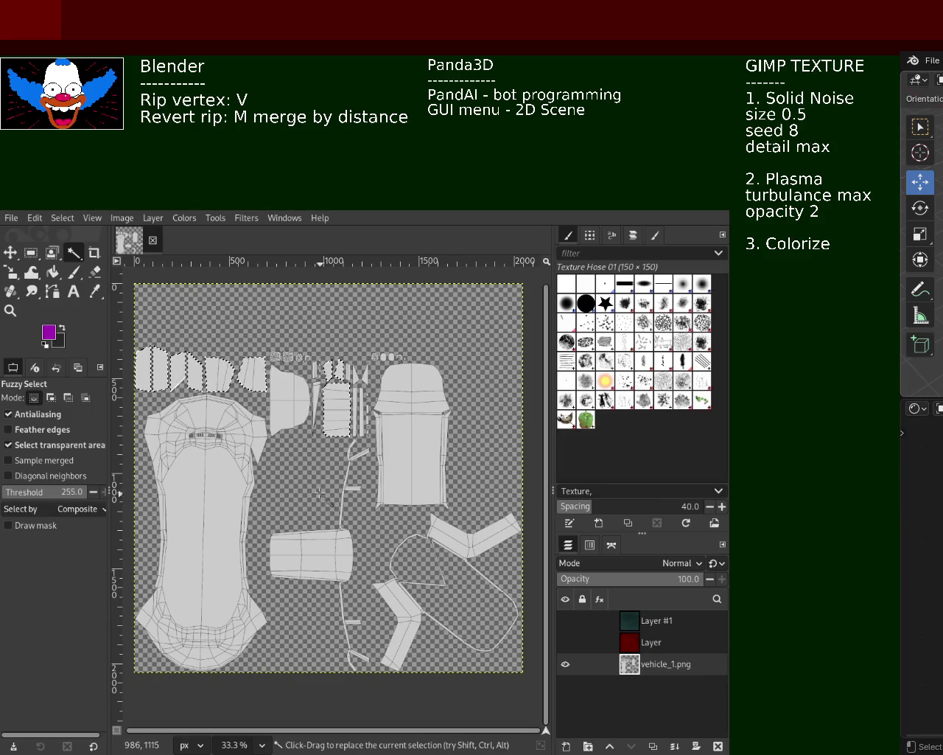
{"action": "left_click", "coordinate": [651, 625]}
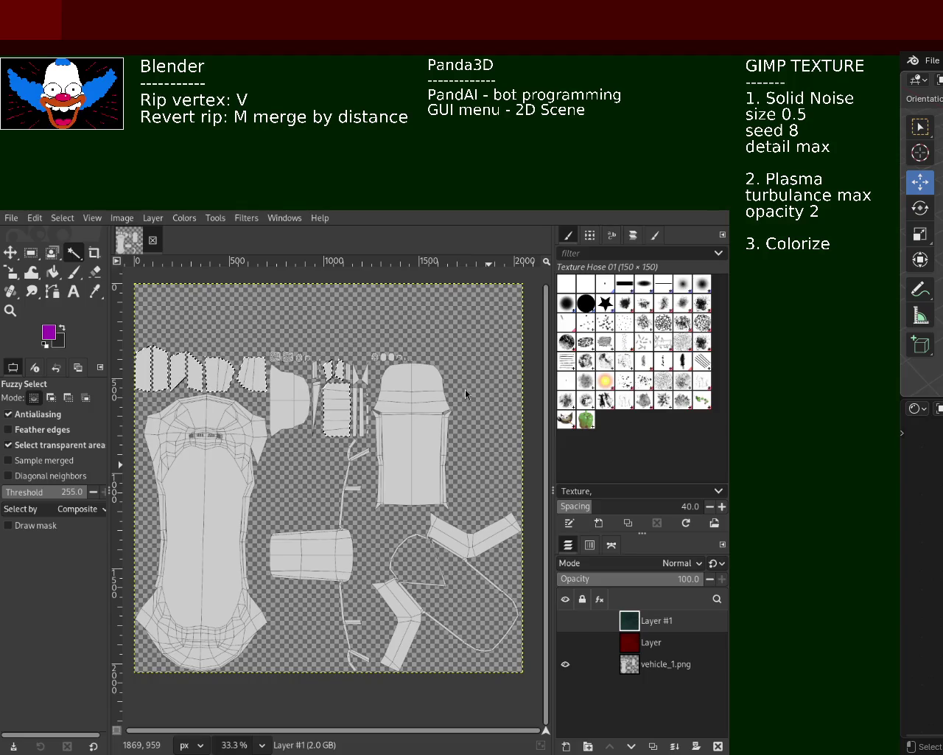
{"action": "key", "text": "ctrl+m"}
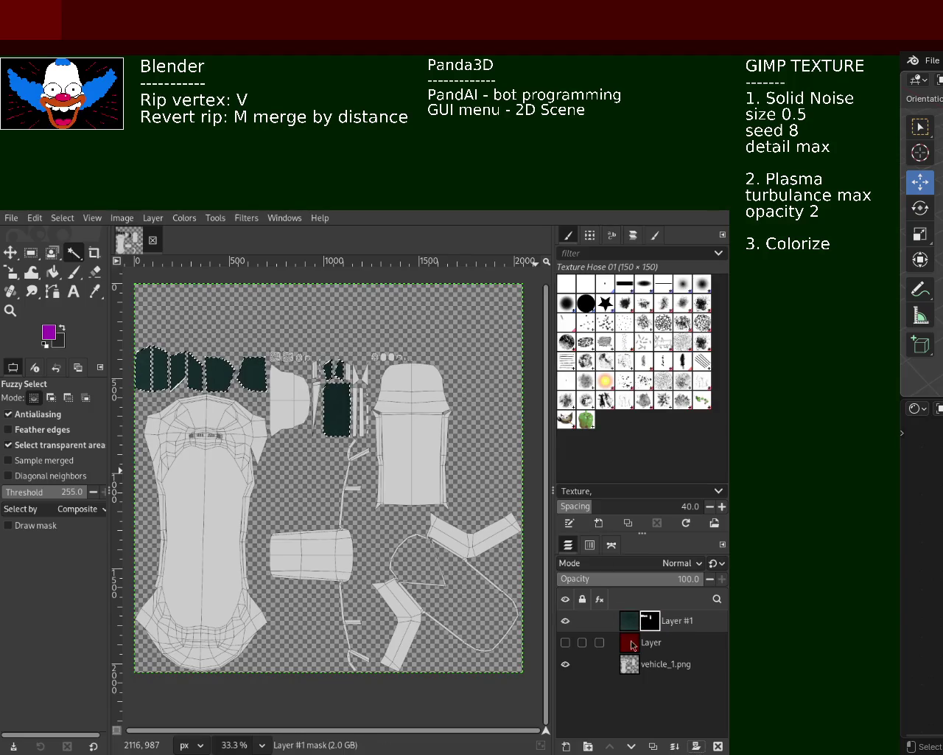
Step: Zoom in on the masked teal islands
{"action": "left_click", "coordinate": [10, 311]}
{"action": "left_click", "coordinate": [227, 396]}
{"action": "left_click", "coordinate": [226, 396]}
{"action": "left_click", "coordinate": [226, 396]}
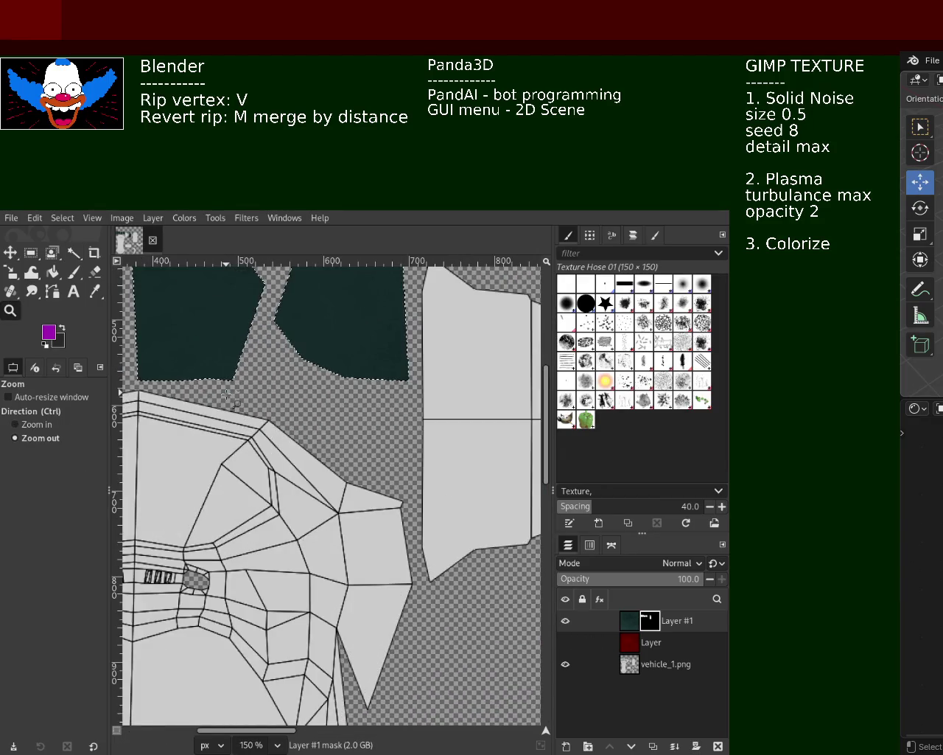
{"action": "left_click", "coordinate": [226, 395], "text": "ctrl"}
{"action": "left_click", "coordinate": [226, 396], "text": "ctrl"}
{"action": "left_click", "coordinate": [227, 396], "text": "ctrl"}
{"action": "left_click", "coordinate": [227, 380]}
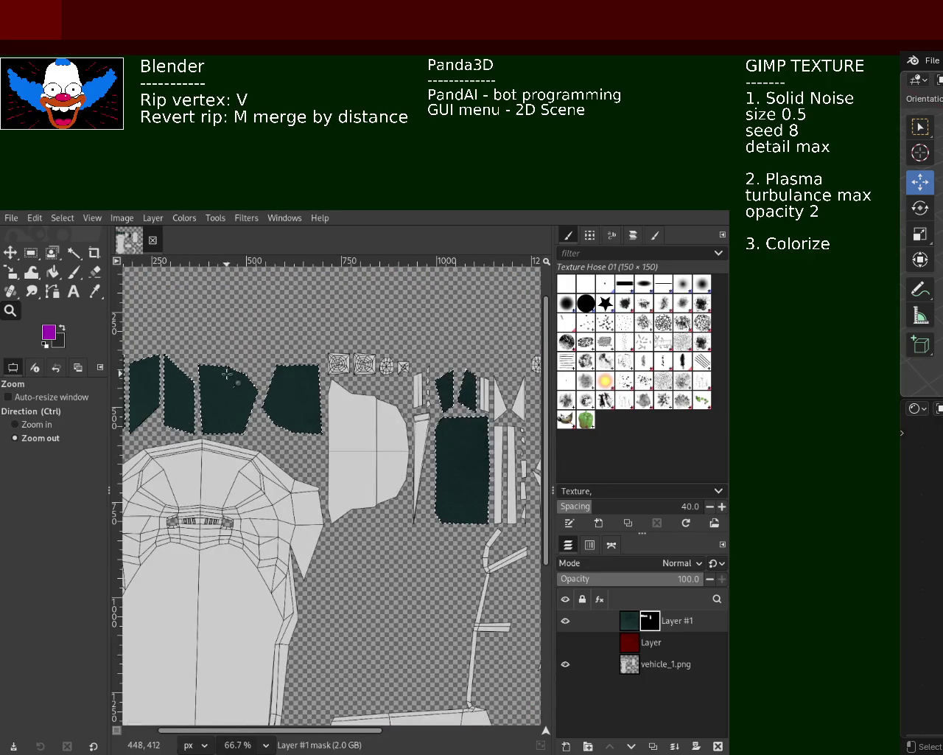
{"action": "left_click", "coordinate": [227, 376], "text": "ctrl"}
{"action": "scroll", "coordinate": [226, 376], "scroll_direction": "up", "scroll_amount": 3}
{"action": "scroll", "coordinate": [228, 376], "scroll_direction": "up", "scroll_amount": 2}
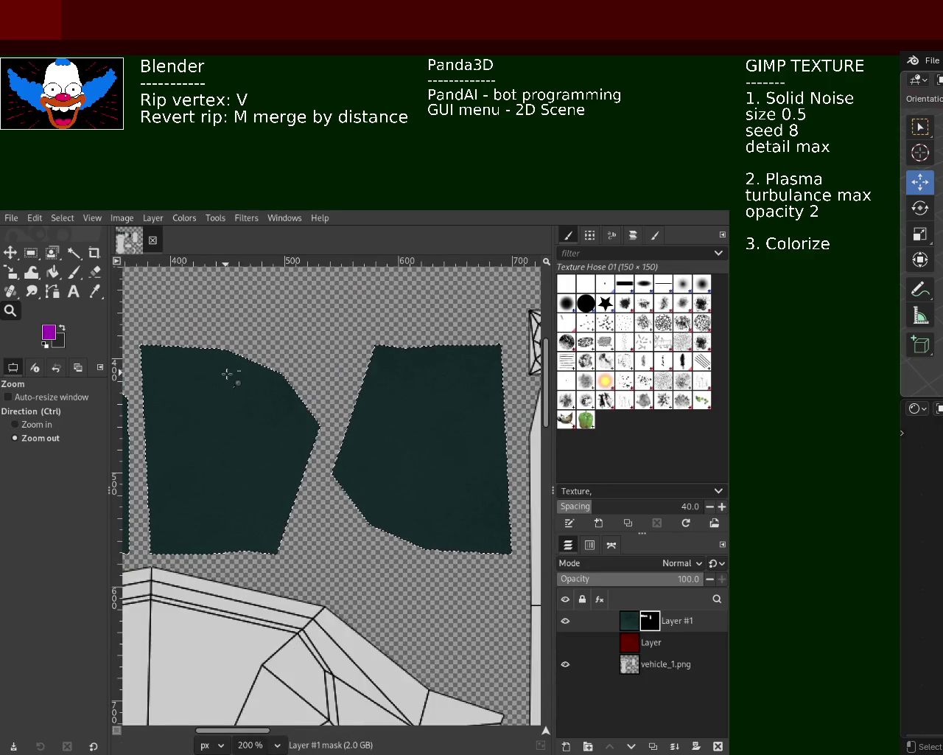
Step: Check the mask edges up close, then hide Layer #1 and zoom back out
{"action": "left_click", "coordinate": [229, 375]}
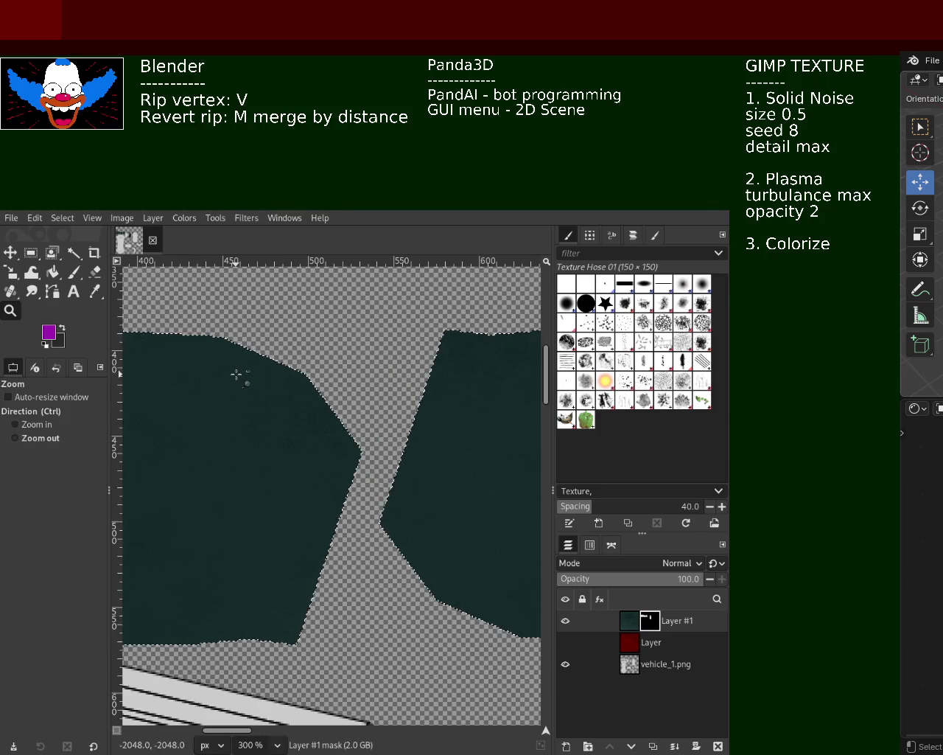
{"action": "scroll", "coordinate": [230, 375], "scroll_direction": "down", "scroll_amount": 3}
{"action": "scroll", "coordinate": [233, 375], "scroll_direction": "down", "scroll_amount": 2}
{"action": "scroll", "coordinate": [235, 376], "scroll_direction": "down", "scroll_amount": 1}
{"action": "scroll", "coordinate": [173, 368], "scroll_direction": "up", "scroll_amount": 1}
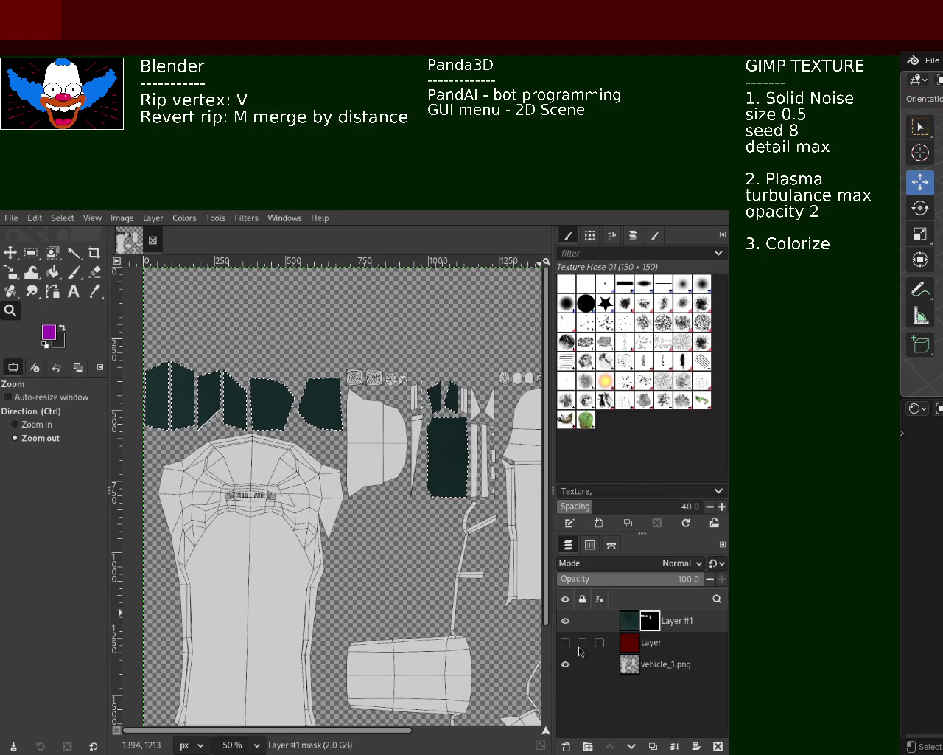
{"action": "left_click", "coordinate": [568, 622]}
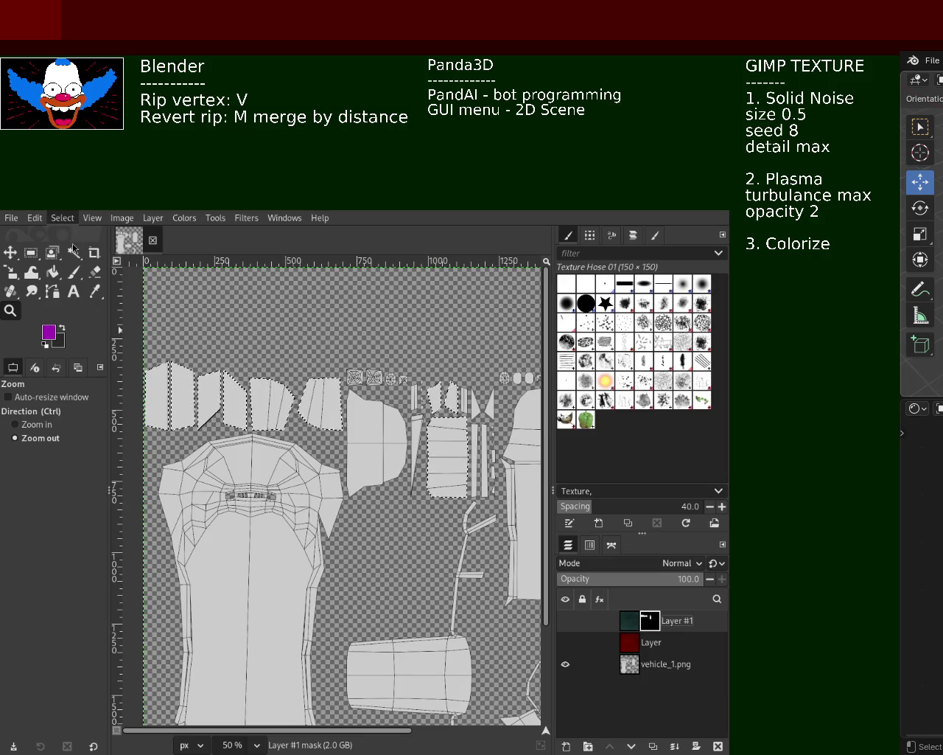
{"action": "left_click", "coordinate": [246, 547]}
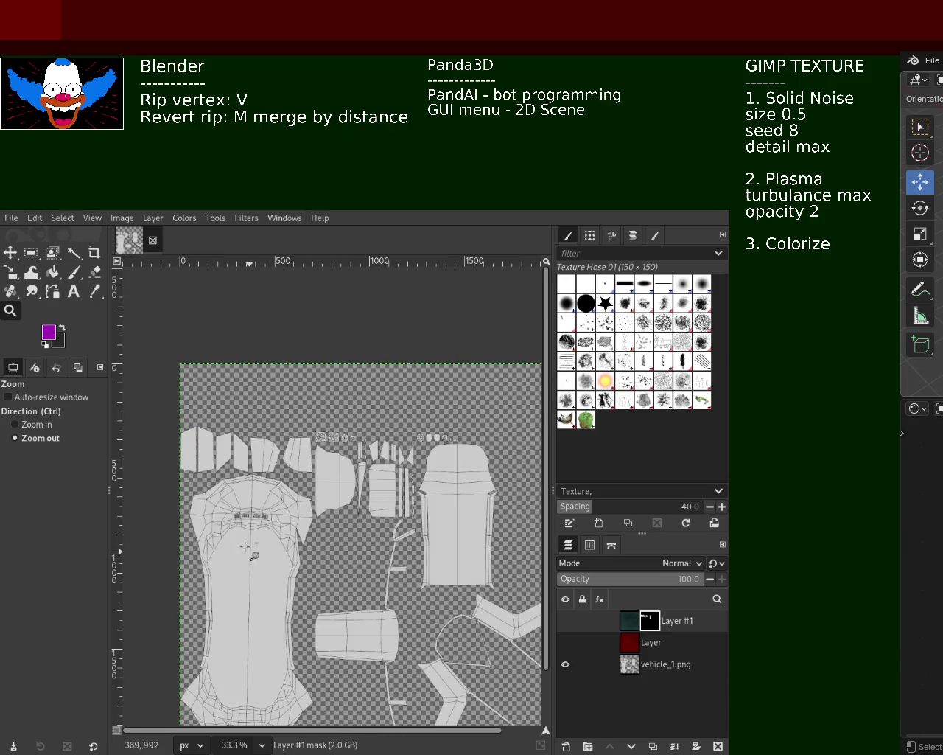
Step: Fuzzy Select the car-body, centre, strip and right UV islands on vehicle_1.png
{"action": "left_click", "coordinate": [74, 253]}
{"action": "left_click", "coordinate": [631, 664]}
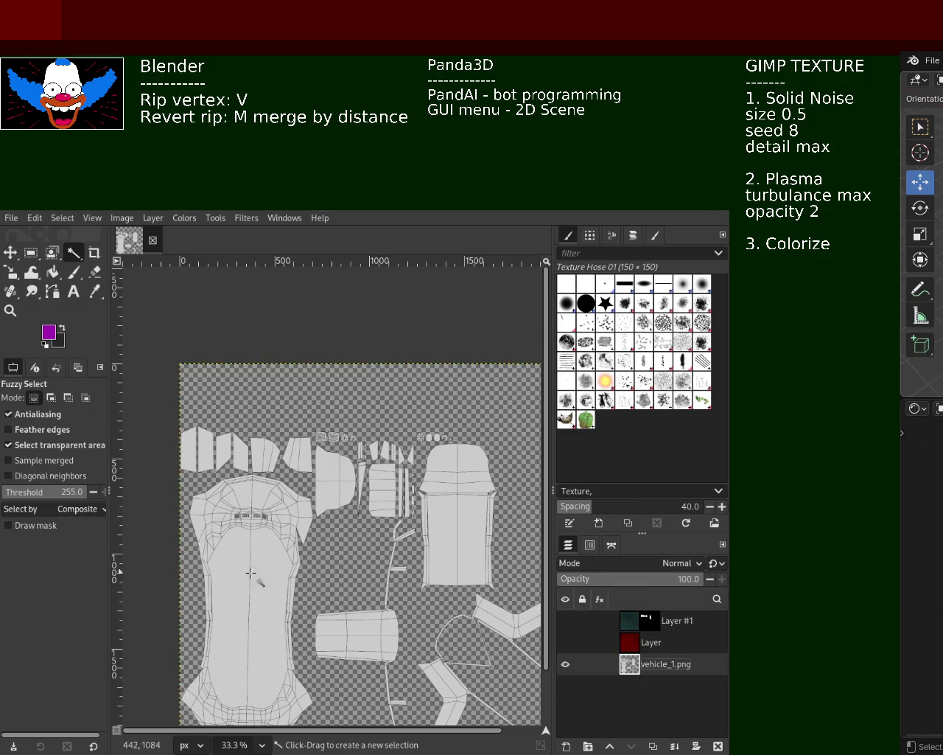
{"action": "left_click", "coordinate": [226, 581]}
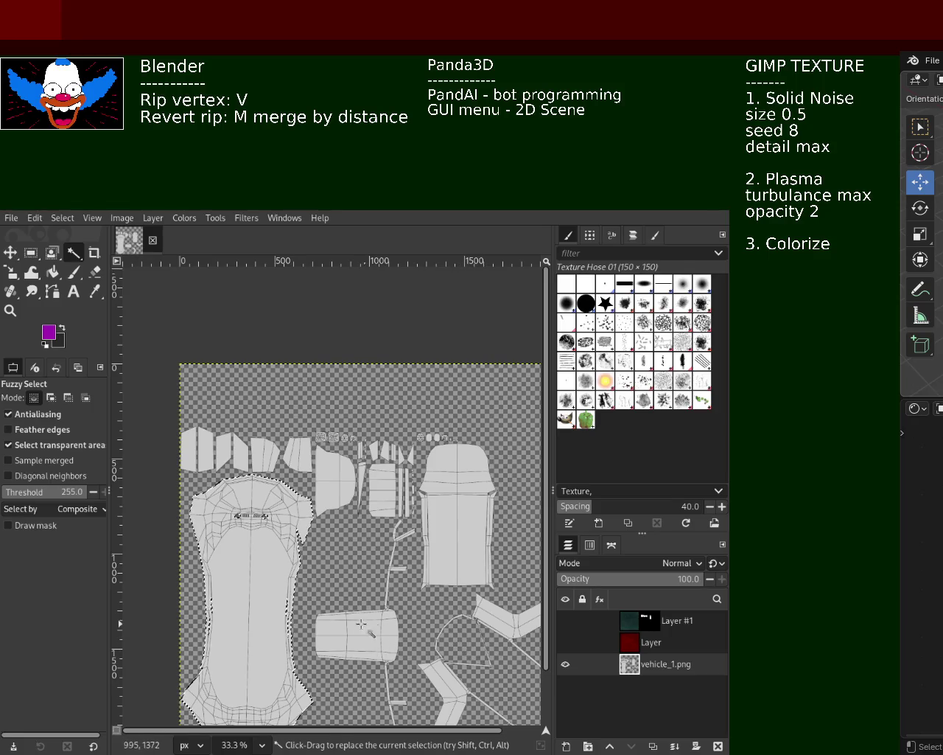
{"action": "left_click", "coordinate": [392, 627], "text": "shift"}
{"action": "left_click", "coordinate": [442, 558], "text": "shift"}
{"action": "left_click", "coordinate": [516, 615], "text": "shift"}
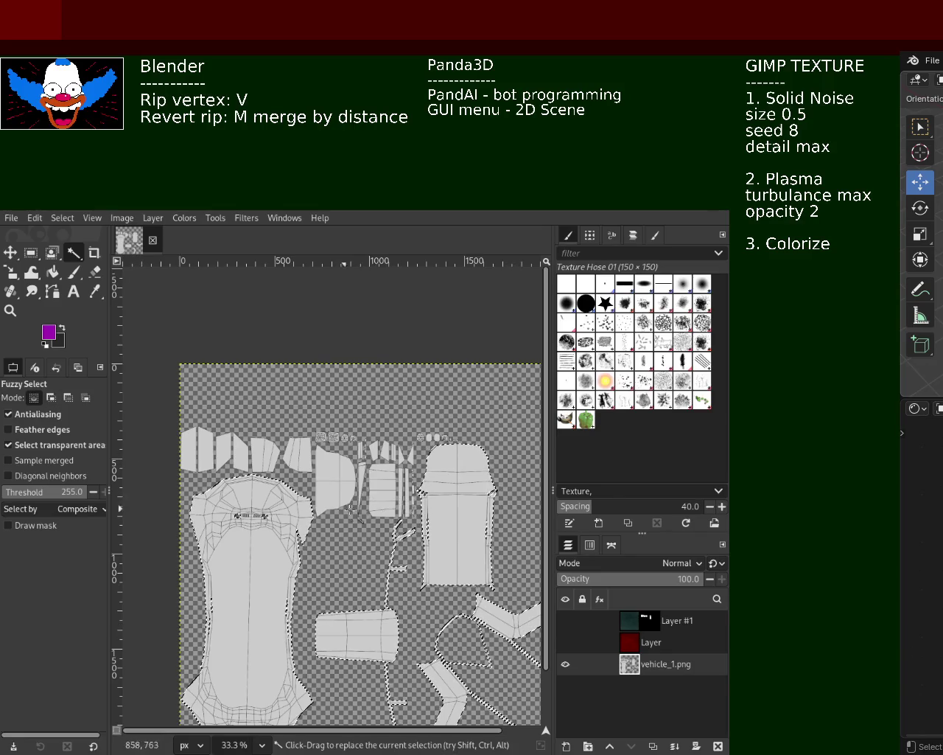
Step: Zoom in and out to check the body-island selection
{"action": "left_click", "coordinate": [10, 310]}
{"action": "left_click", "coordinate": [335, 497]}
{"action": "left_click", "coordinate": [343, 516], "text": "ctrl"}
{"action": "left_click", "coordinate": [346, 527], "text": "ctrl"}
{"action": "left_click", "coordinate": [351, 541]}
{"action": "key", "text": "ctrl"}
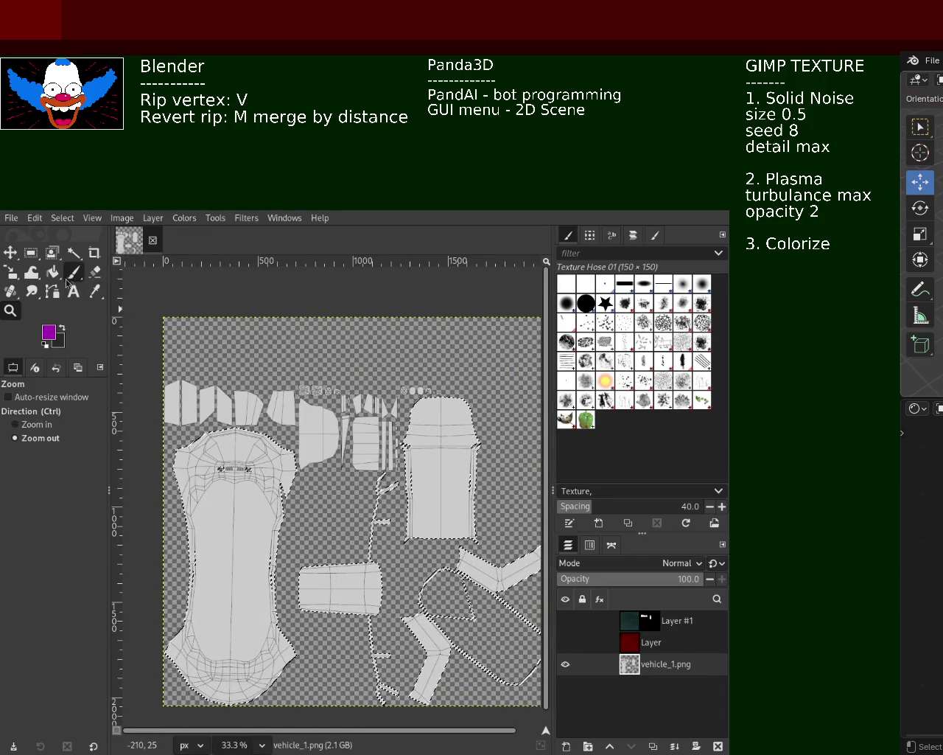
Step: Reselect all body islands at threshold 138, plus the lower piece, with the red layer active
{"action": "left_click", "coordinate": [74, 253]}
{"action": "left_click", "coordinate": [228, 509], "text": "shift"}
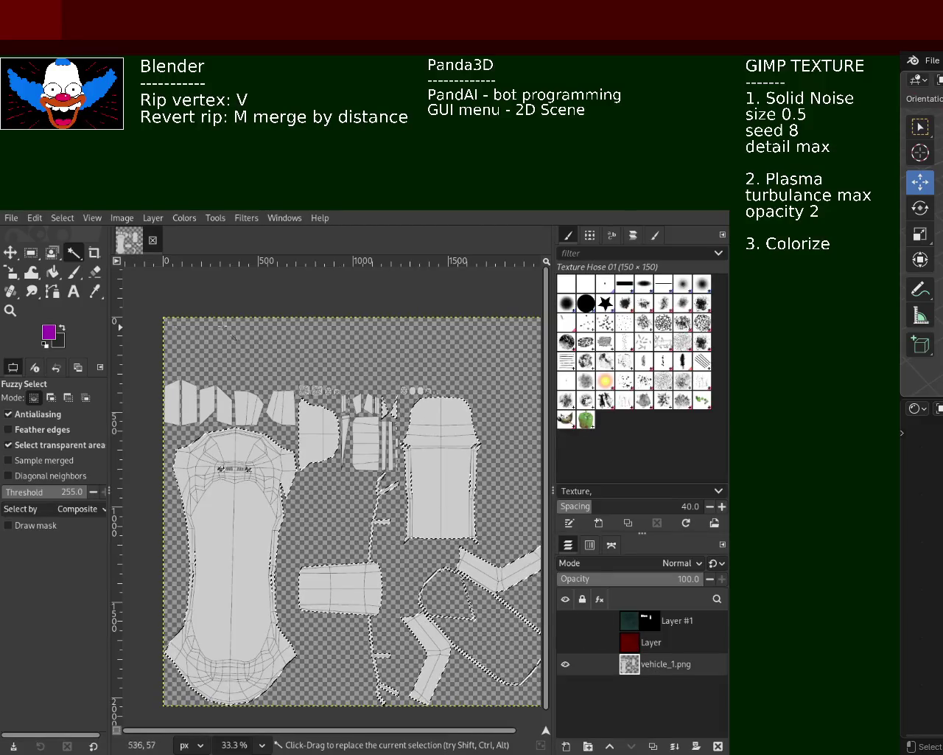
{"action": "left_click", "coordinate": [308, 353]}
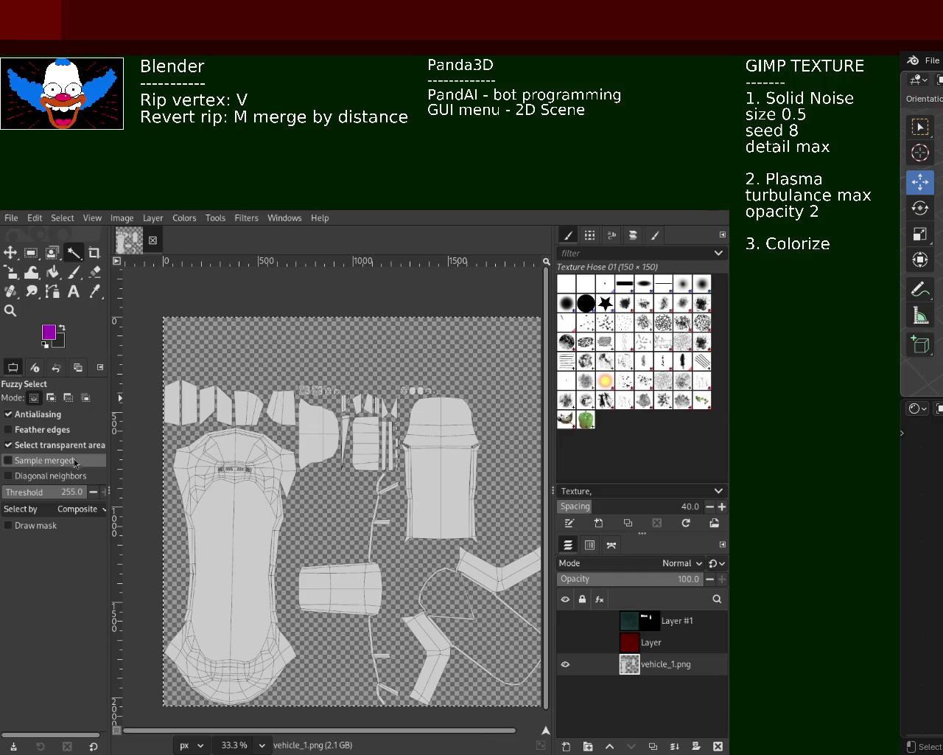
{"action": "left_click", "coordinate": [52, 491]}
{"action": "left_click", "coordinate": [332, 351]}
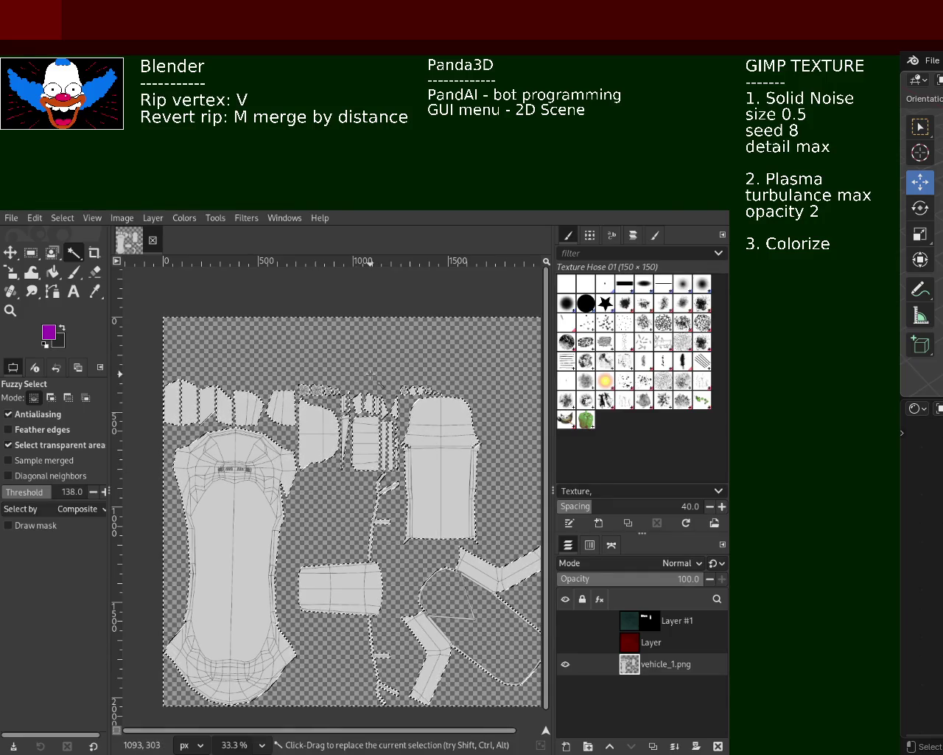
{"action": "left_click", "coordinate": [486, 635], "text": "shift"}
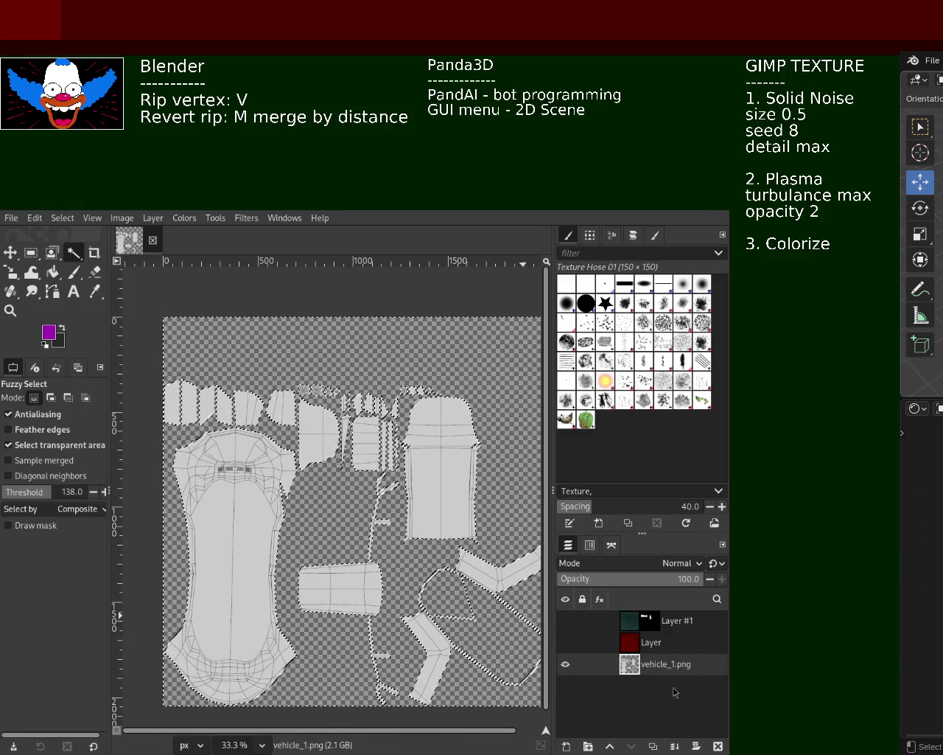
{"action": "left_click", "coordinate": [635, 647]}
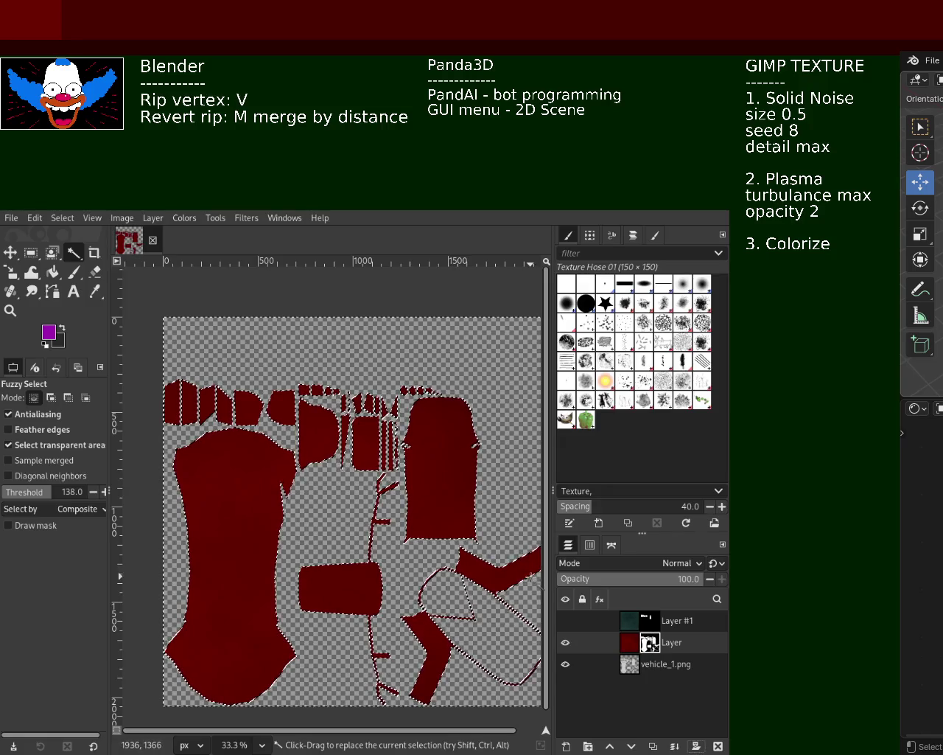
{"action": "mouse_move", "coordinate": [582, 642]}
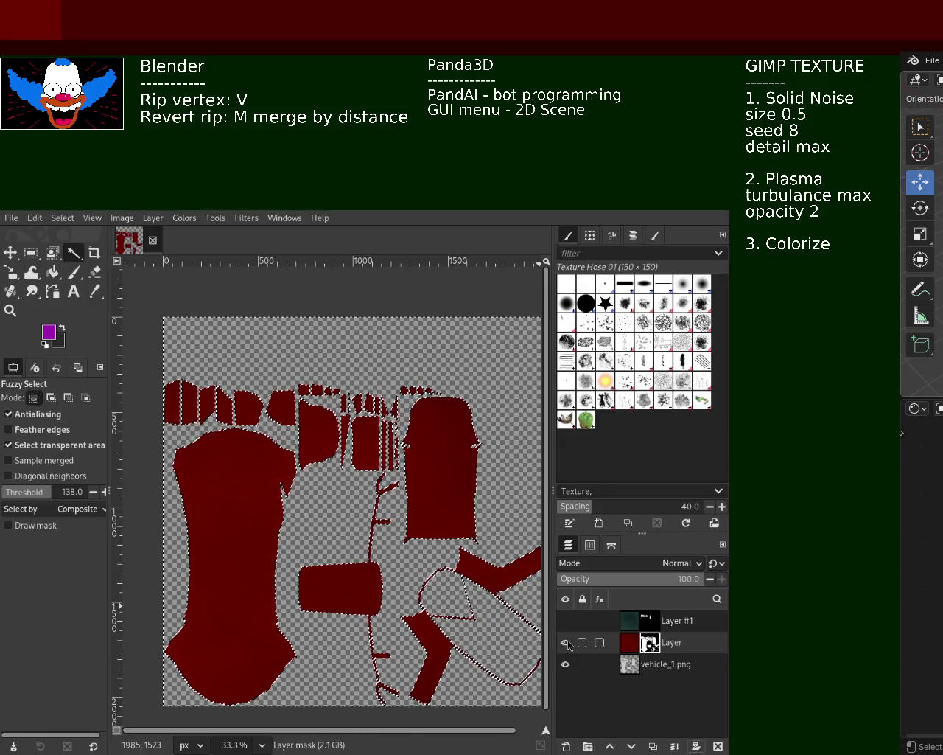
Step: Show the red and teal noise layers together and clear the selection
{"action": "left_click", "coordinate": [566, 643]}
{"action": "left_click", "coordinate": [566, 643]}
{"action": "left_click", "coordinate": [566, 621]}
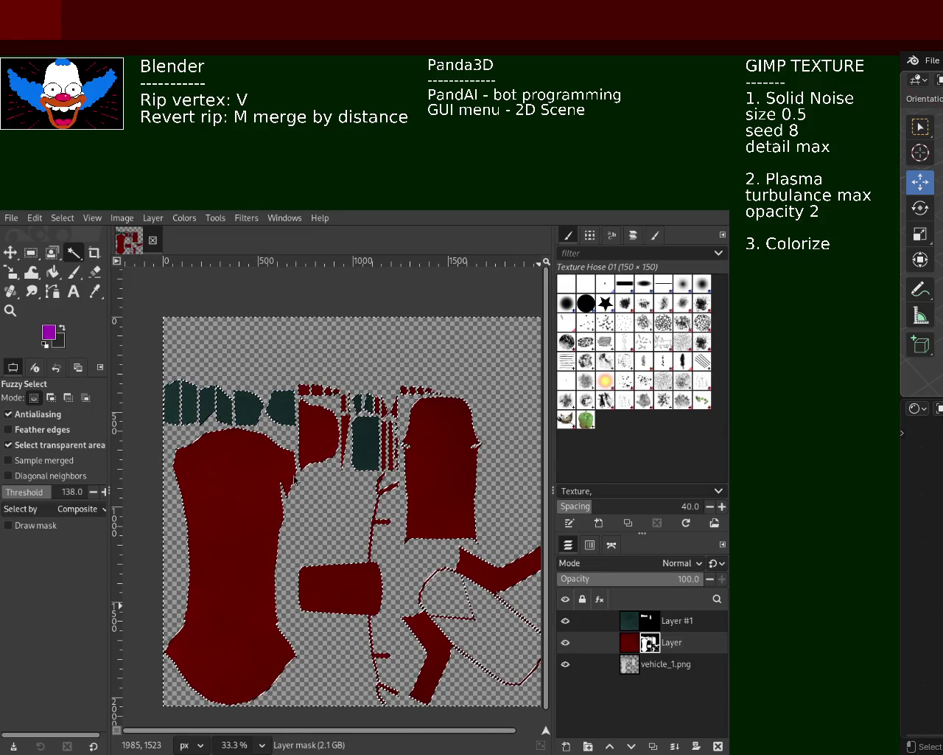
{"action": "mouse_move", "coordinate": [664, 620]}
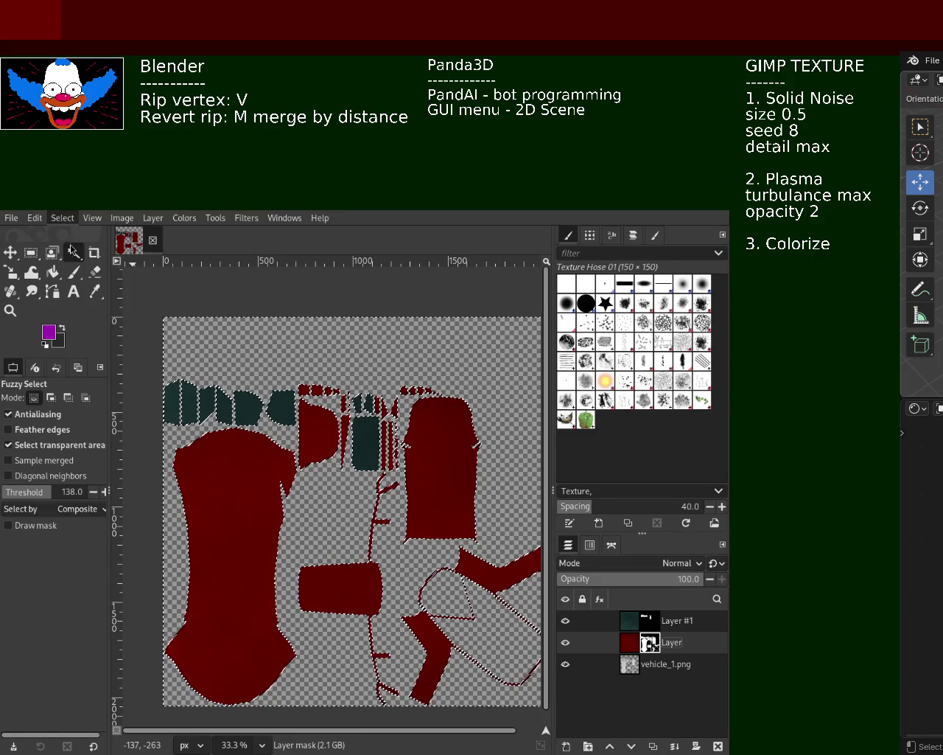
{"action": "key", "text": "ctrl+shift+a"}
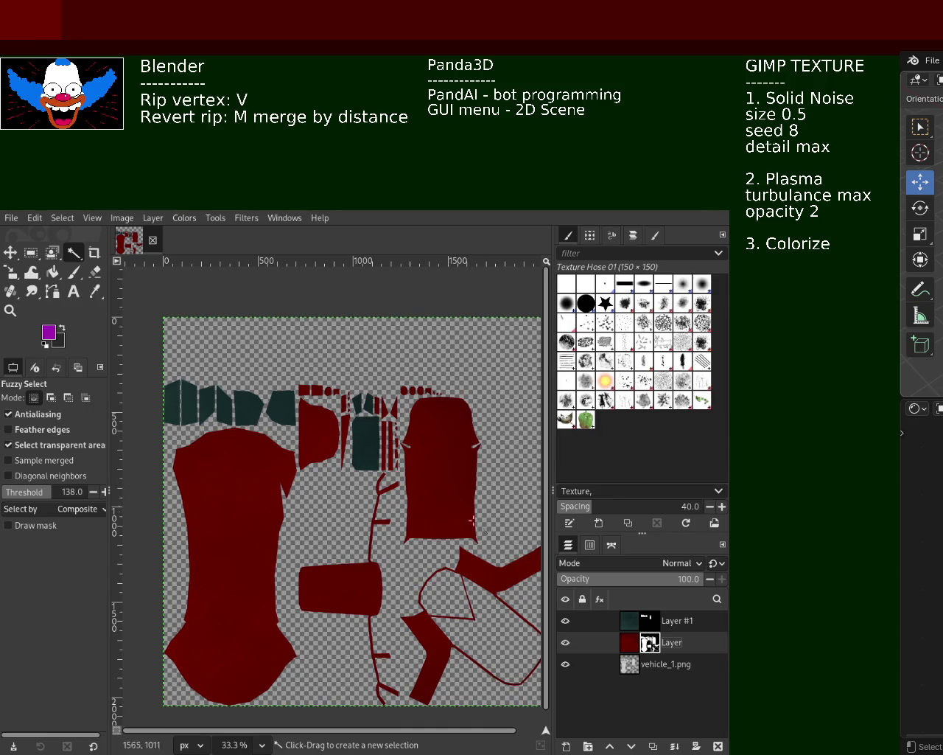
{"action": "left_click", "coordinate": [635, 623]}
Step: Duplicate the texture layers, merge them down, and name the result base
{"action": "key", "text": "ctrl+shift+d"}
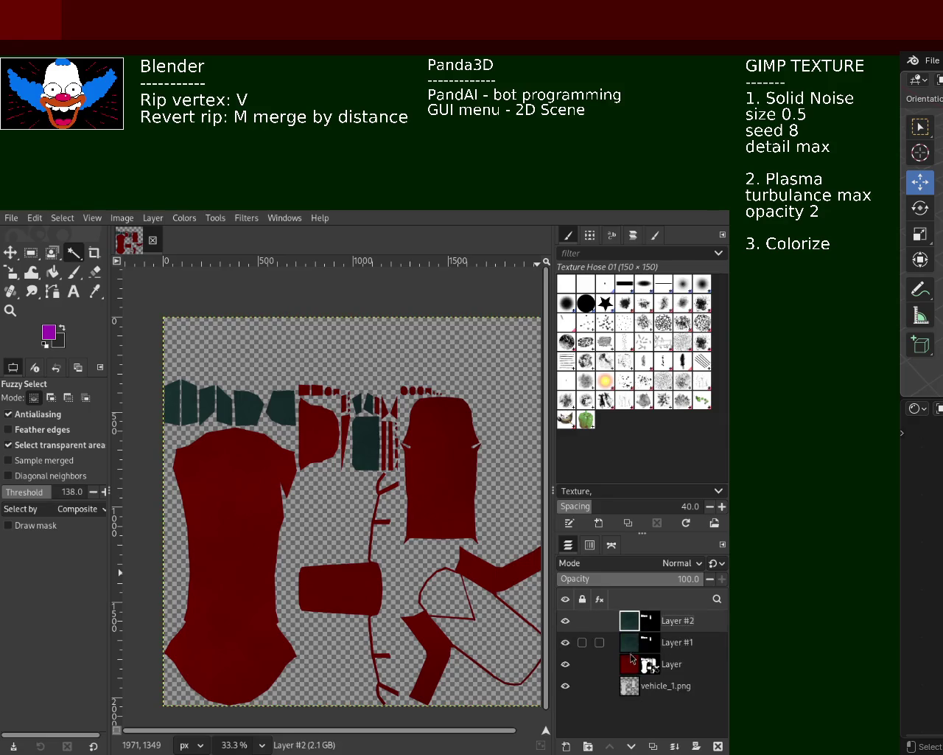
{"action": "left_click", "coordinate": [633, 660]}
{"action": "key", "text": "ctrl+shift+d"}
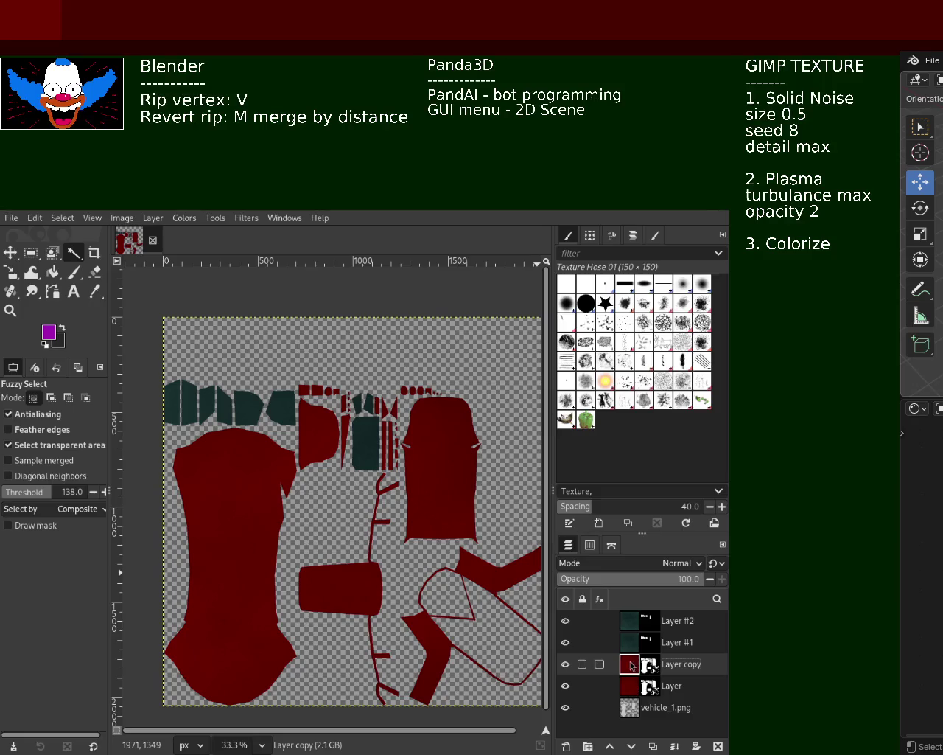
{"action": "left_click_drag", "start_coordinate": [634, 667], "coordinate": [631, 640]}
{"action": "left_click", "coordinate": [625, 620]}
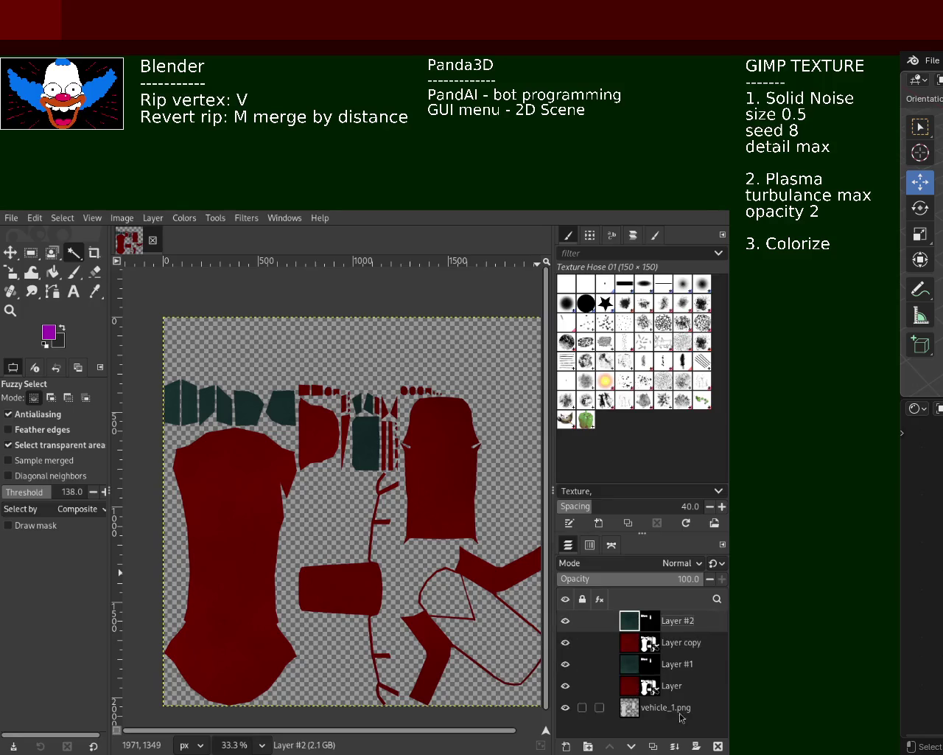
{"action": "left_click", "coordinate": [675, 746]}
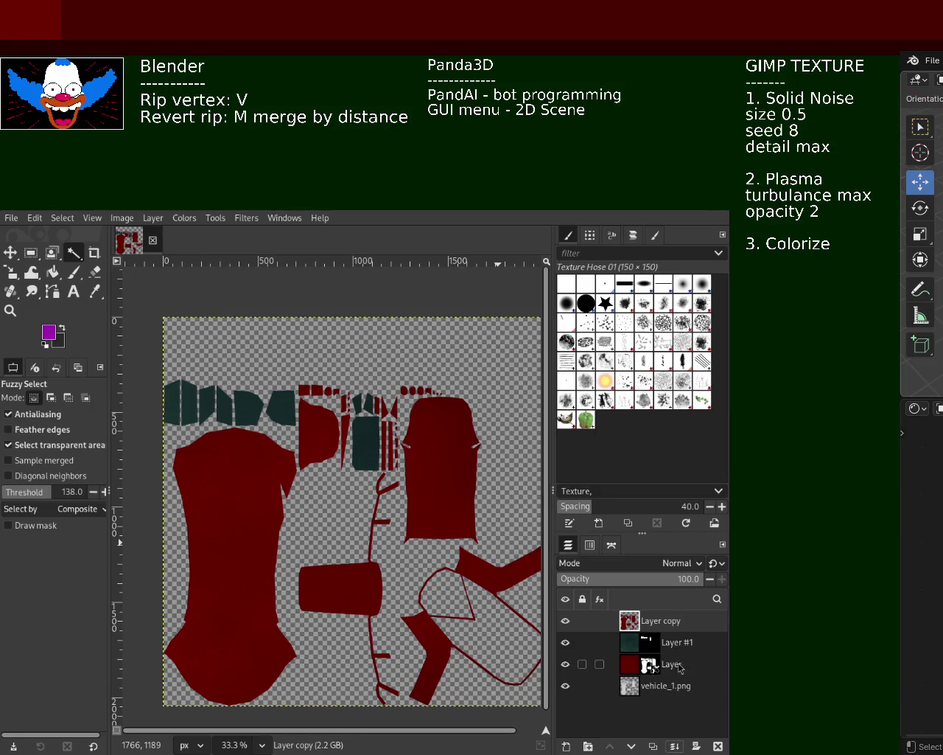
{"action": "double_click", "coordinate": [660, 621]}
{"action": "type", "text": "base"}
{"action": "key", "text": "Return"}
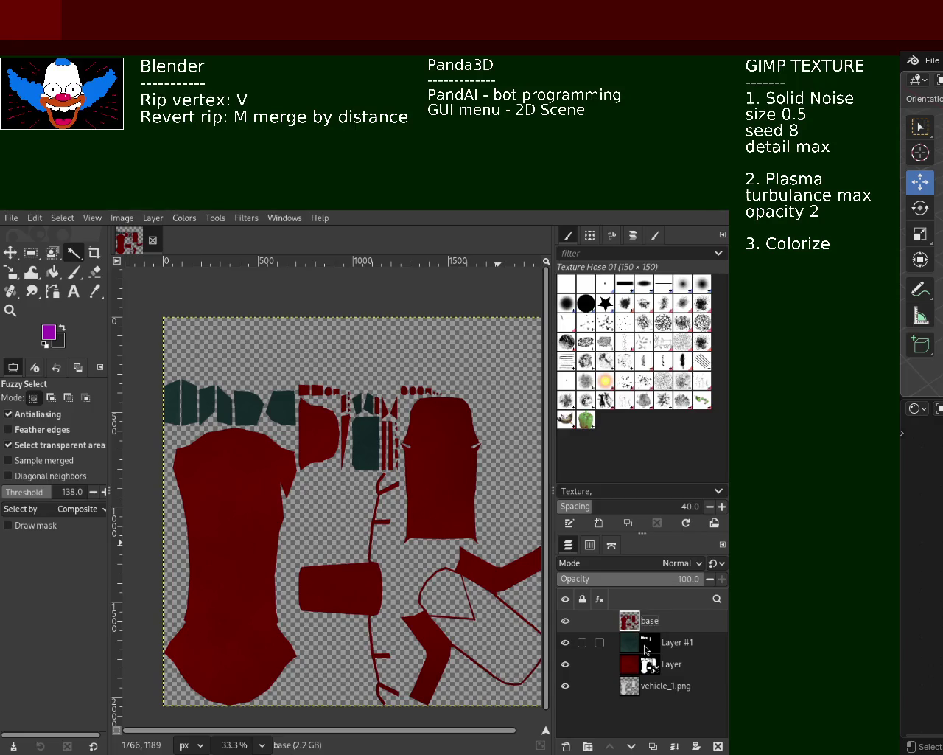
Step: Make several copies of base and rename the top copy metallic
{"action": "key", "text": "ctrl+shift+d"}
{"action": "key", "text": "ctrl+shift+d"}
{"action": "key", "text": "ctrl+shift+d"}
{"action": "key", "text": "ctrl+shift+d"}
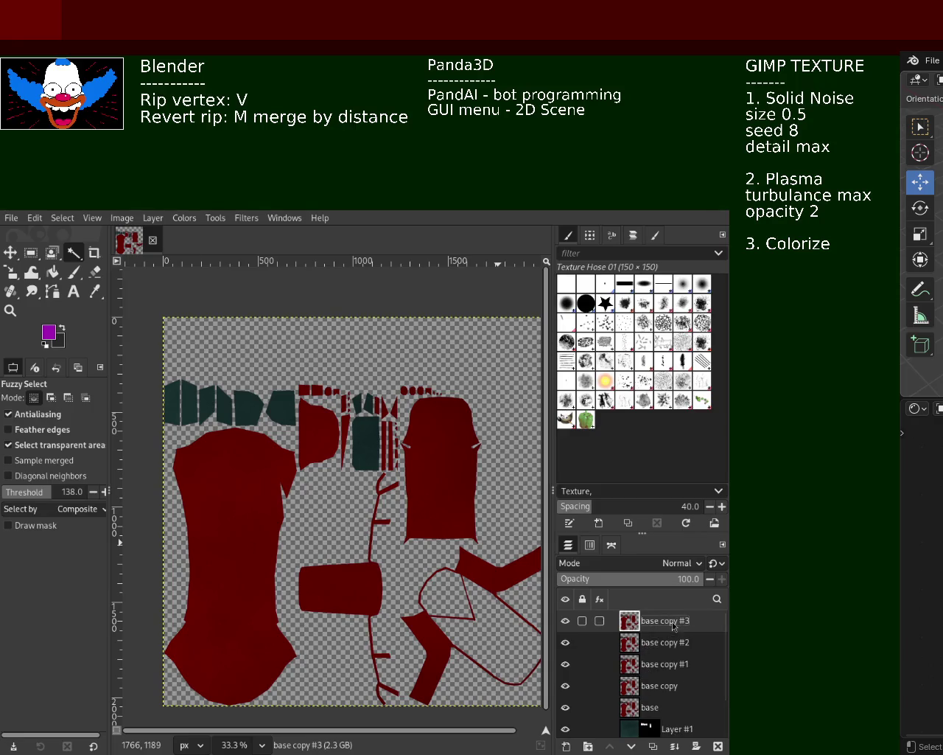
{"action": "double_click", "coordinate": [671, 621]}
{"action": "type", "text": "metall"}
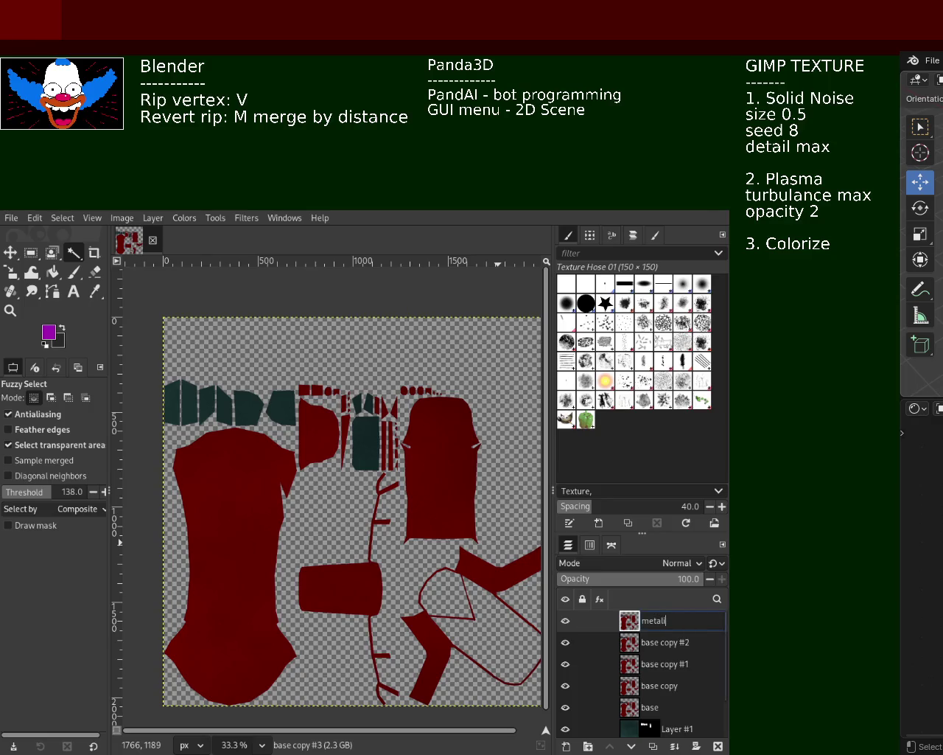
{"action": "type", "text": "ic"}
{"action": "key", "text": "Return"}
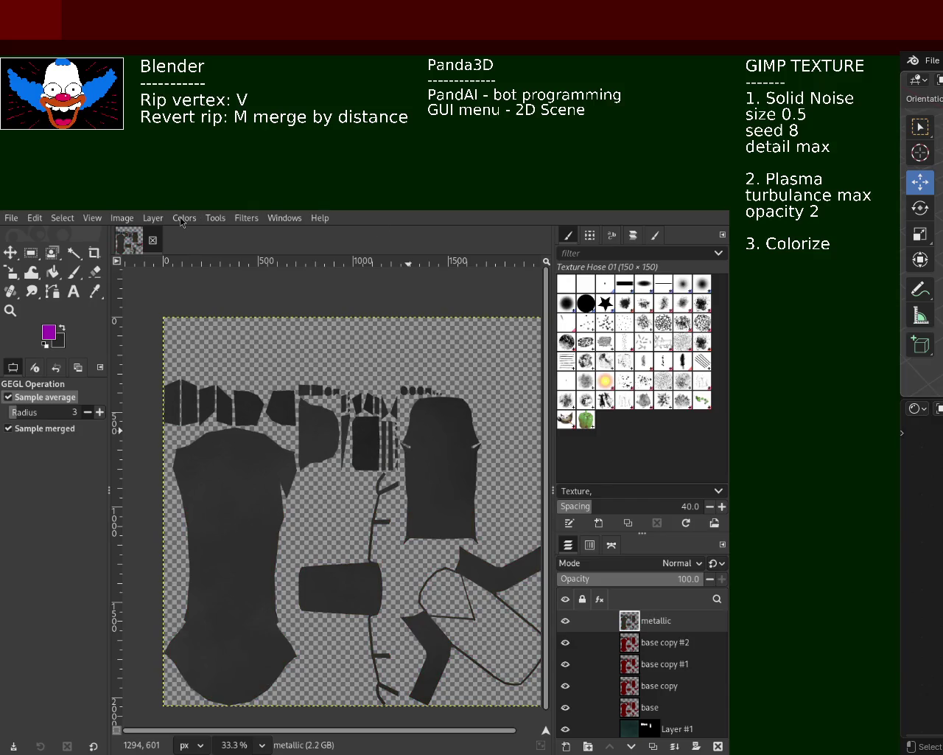
Step: Darken the metallic layer with Levels, raising the black point to 30
{"action": "key", "text": "ctrl+shift+f"}
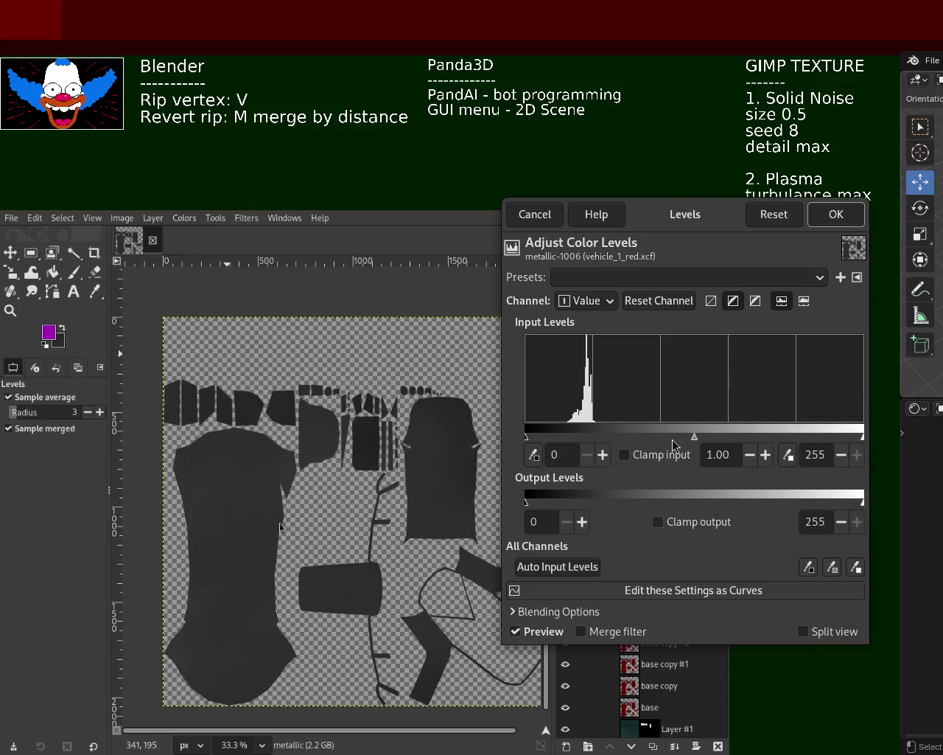
{"action": "left_click_drag", "start_coordinate": [526, 437], "coordinate": [565, 434]}
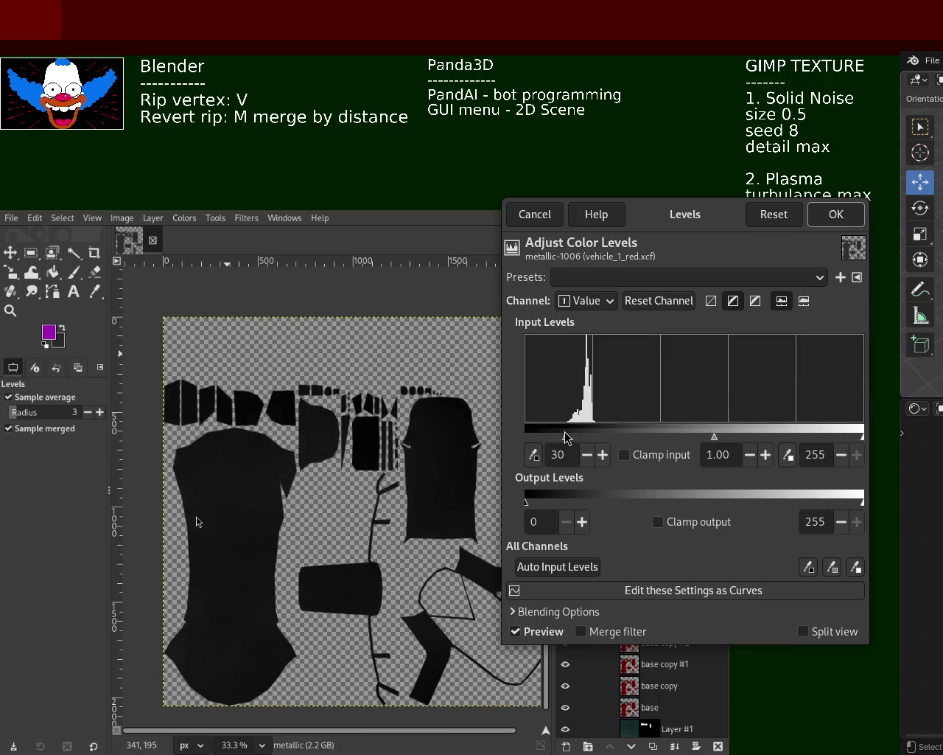
{"action": "left_click", "coordinate": [836, 213]}
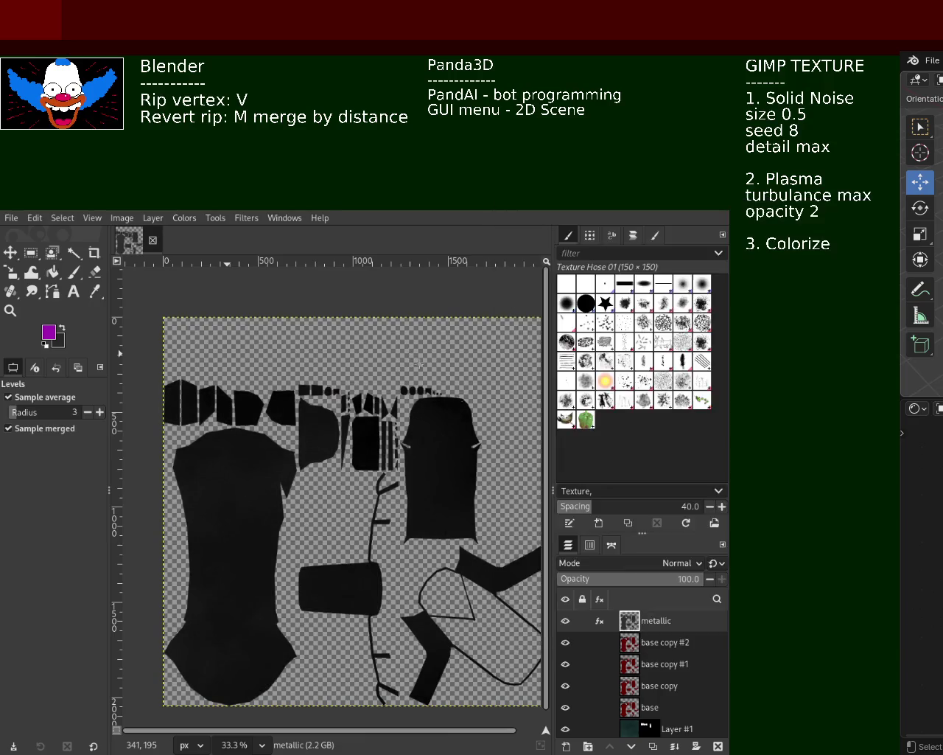
Step: Rename base copy #2 to roughness, desaturate it, and brighten it with Levels white point 52
{"action": "left_click", "coordinate": [662, 648]}
{"action": "double_click", "coordinate": [662, 643]}
{"action": "type", "text": "roughness"}
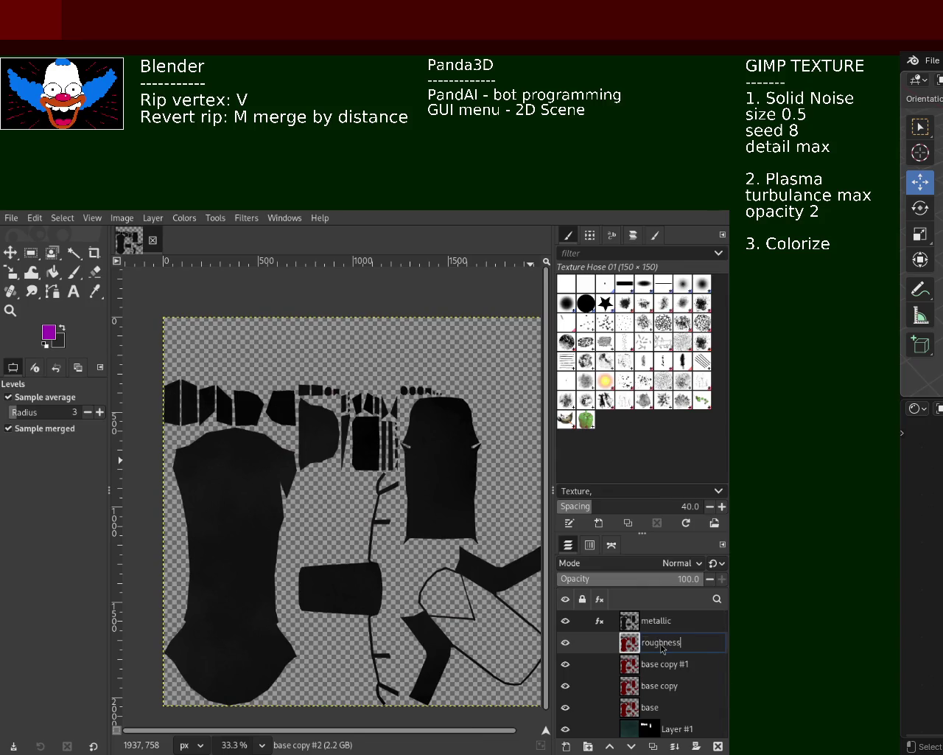
{"action": "key", "text": "Return"}
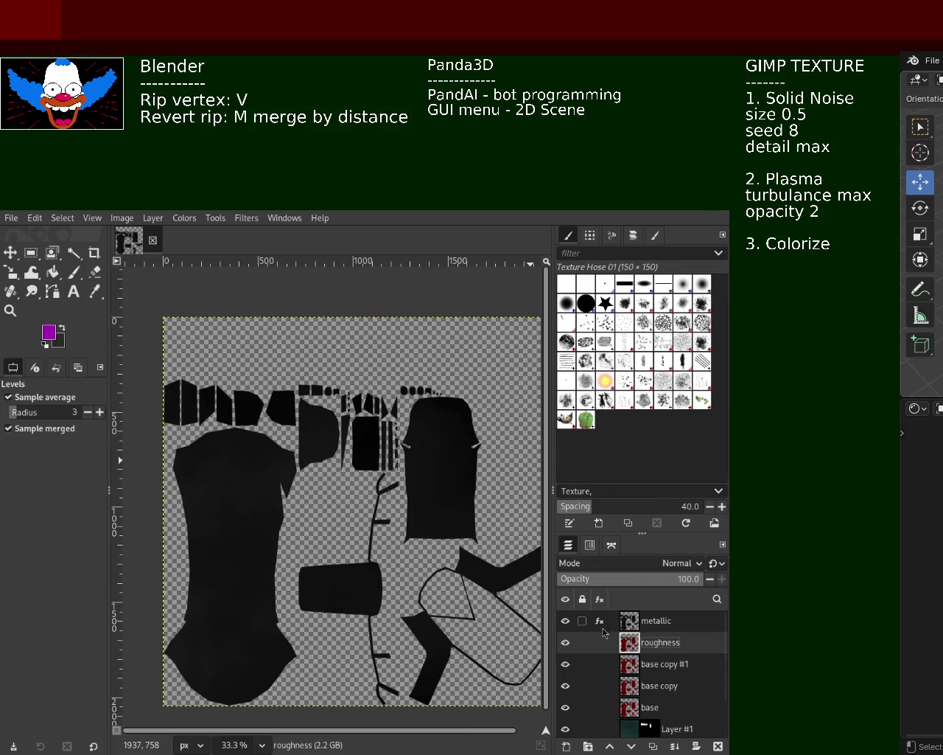
{"action": "left_click", "coordinate": [566, 622]}
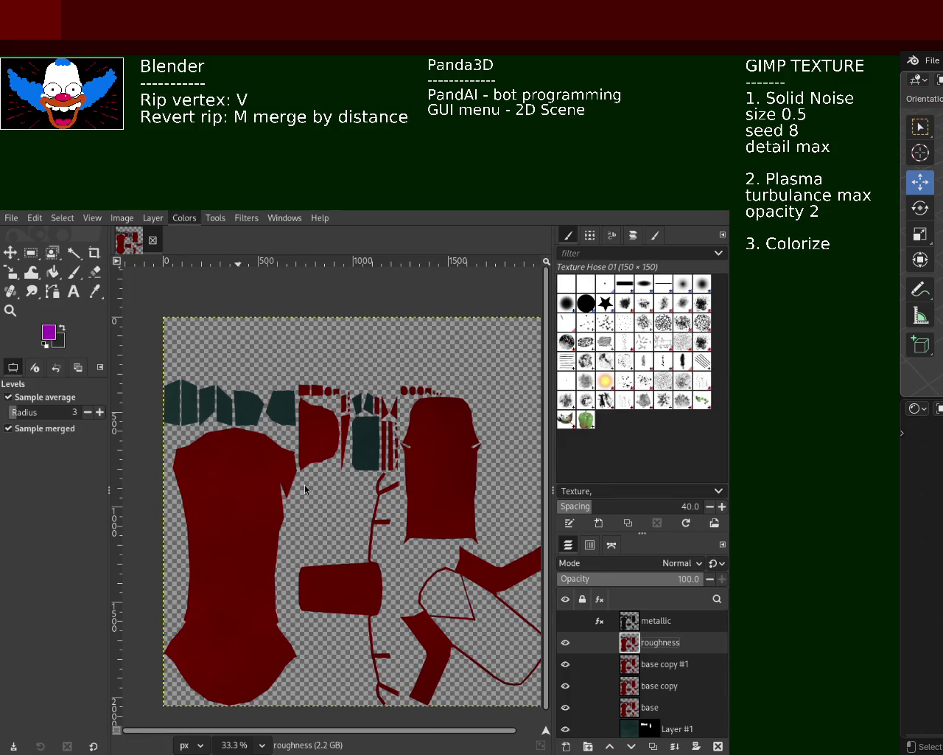
{"action": "key", "text": "ctrl+f"}
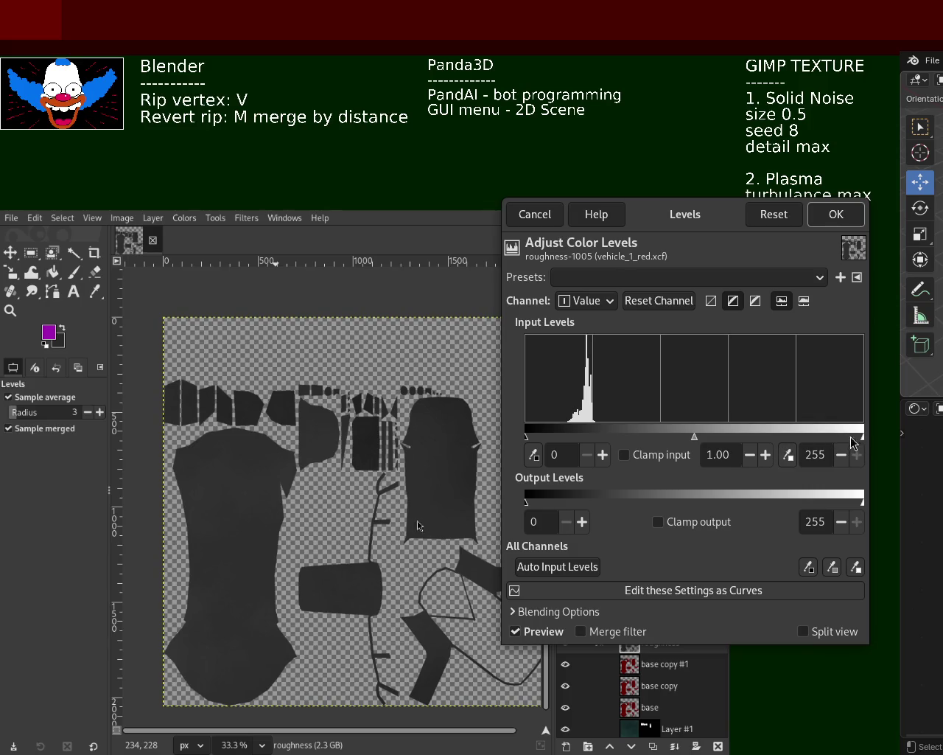
{"action": "left_click_drag", "start_coordinate": [862, 437], "coordinate": [594, 439]}
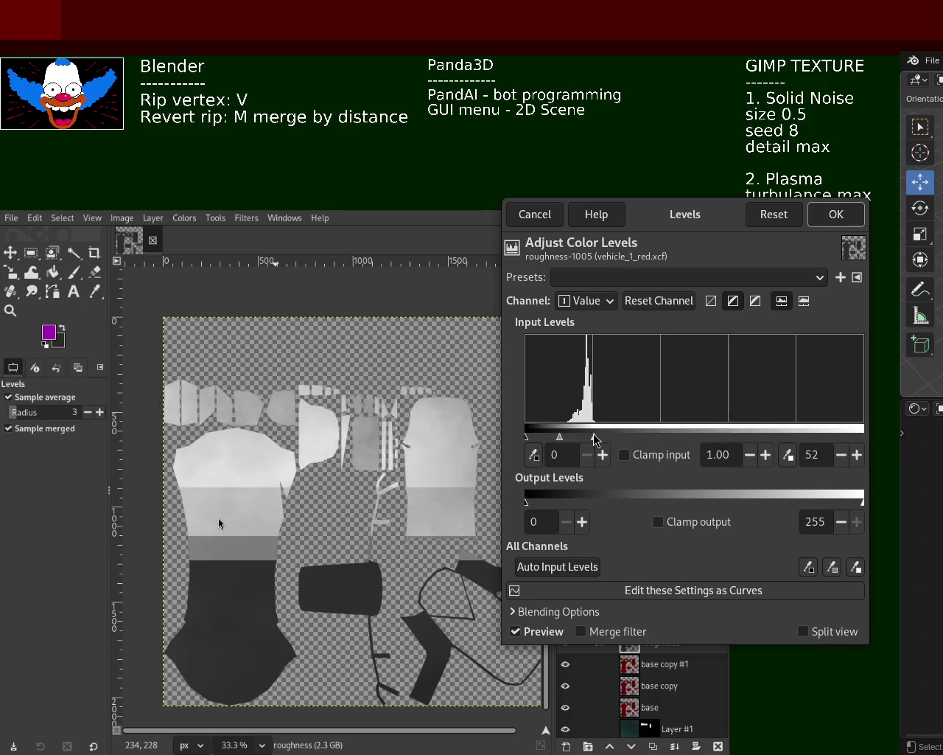
{"action": "left_click", "coordinate": [837, 214]}
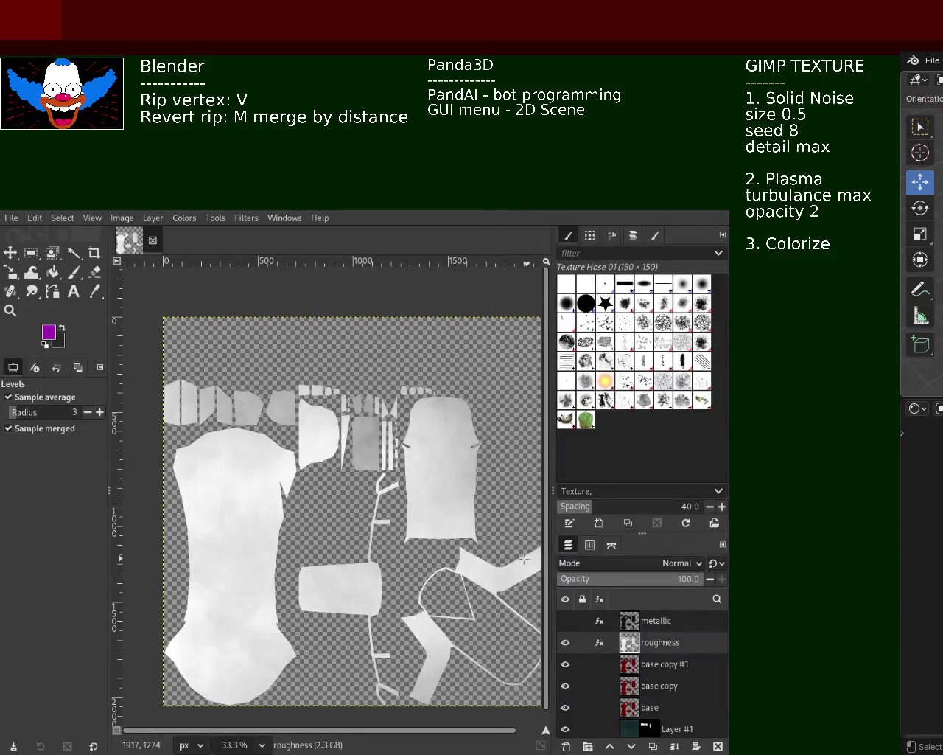
Step: Rename base copy #1 to AO, convert it to greyscale, and hide roughness
{"action": "double_click", "coordinate": [663, 667]}
{"action": "type", "text": "AO"}
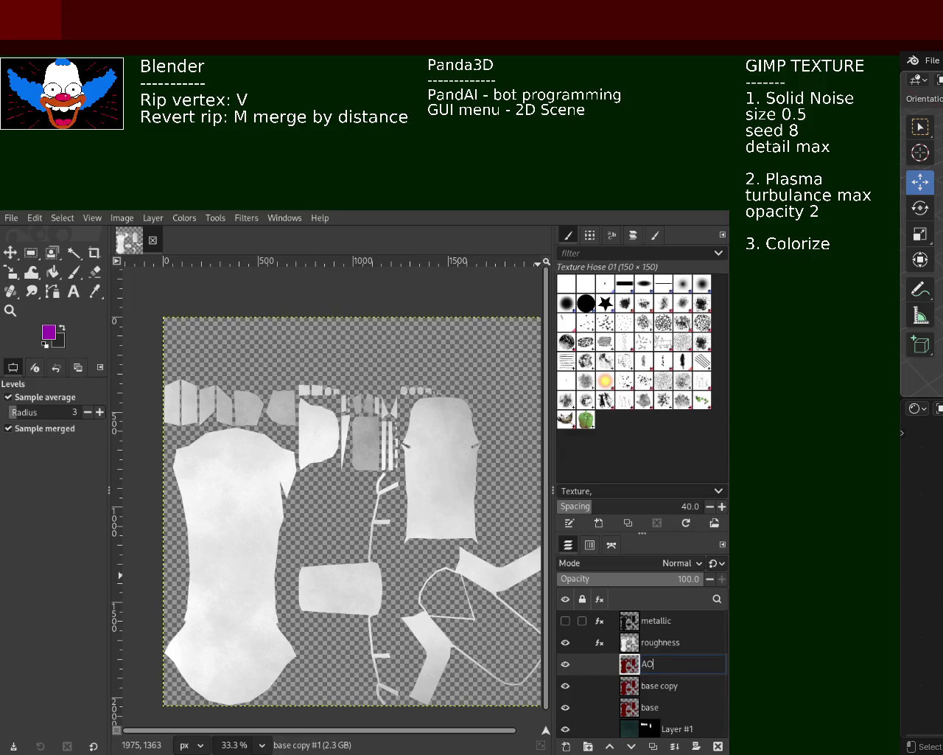
{"action": "key", "text": "Return"}
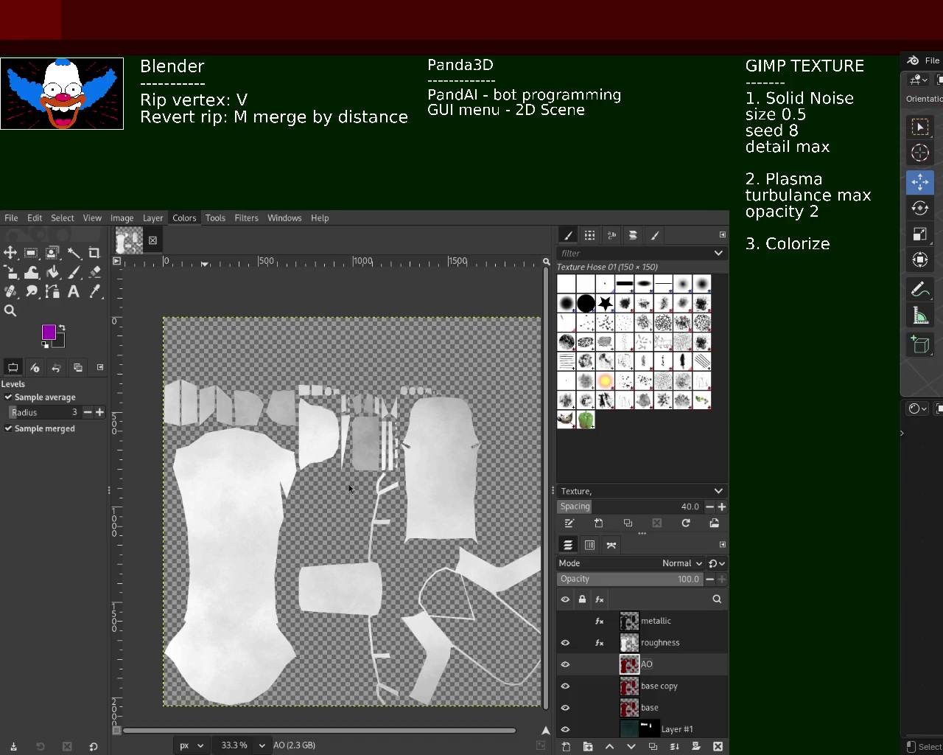
{"action": "key", "text": "ctrl+shift+f"}
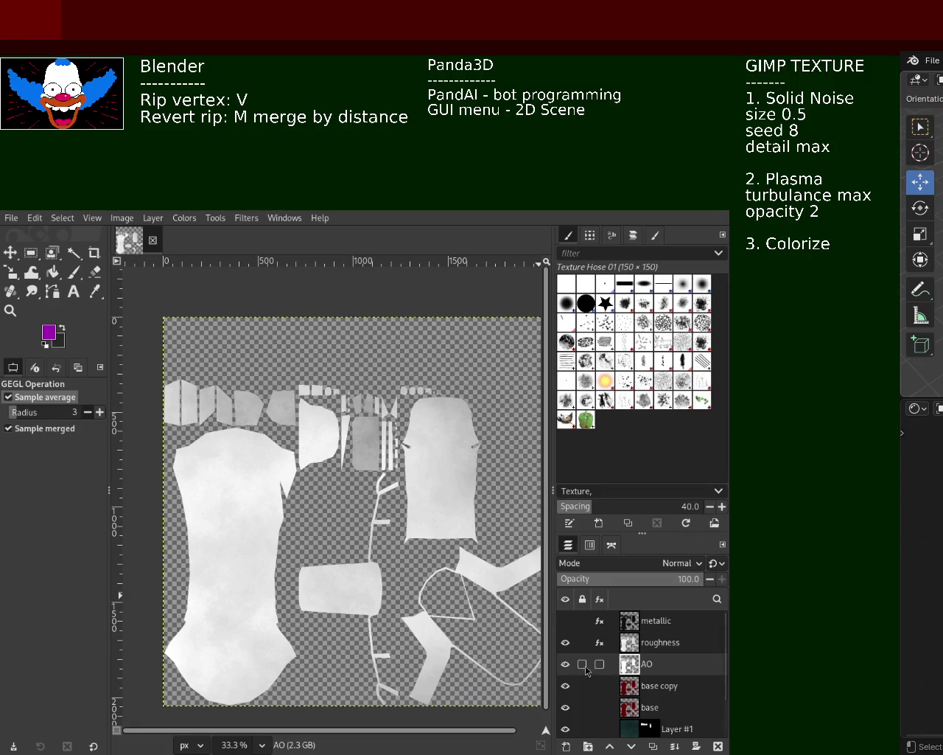
{"action": "left_click", "coordinate": [565, 642]}
Step: Hide the AO layer and rename base copy to specular
{"action": "left_click", "coordinate": [565, 663]}
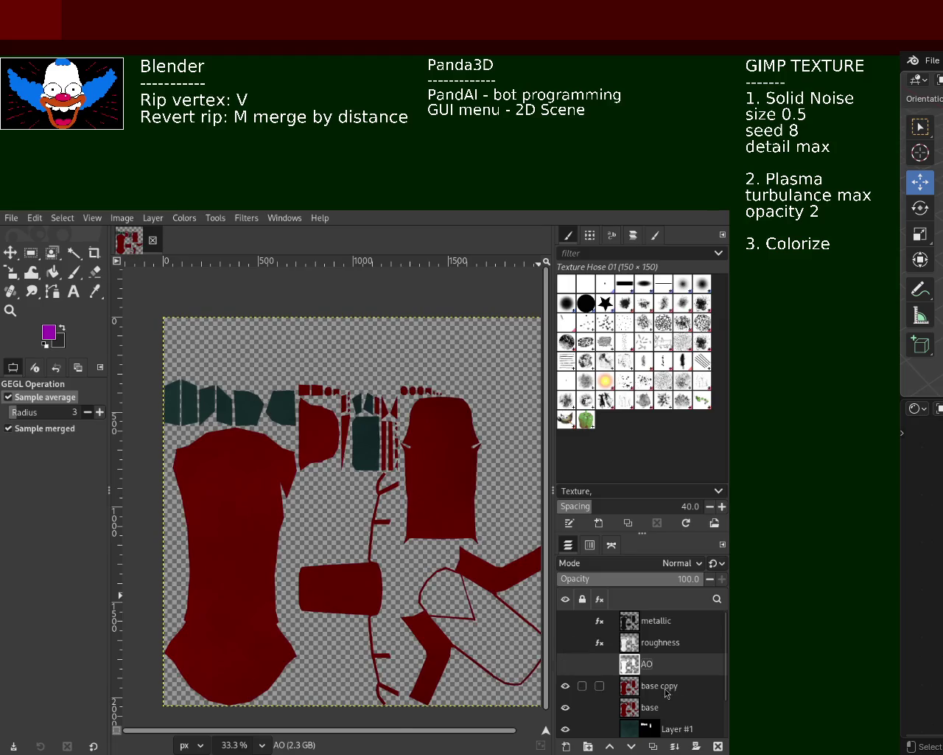
{"action": "double_click", "coordinate": [664, 686]}
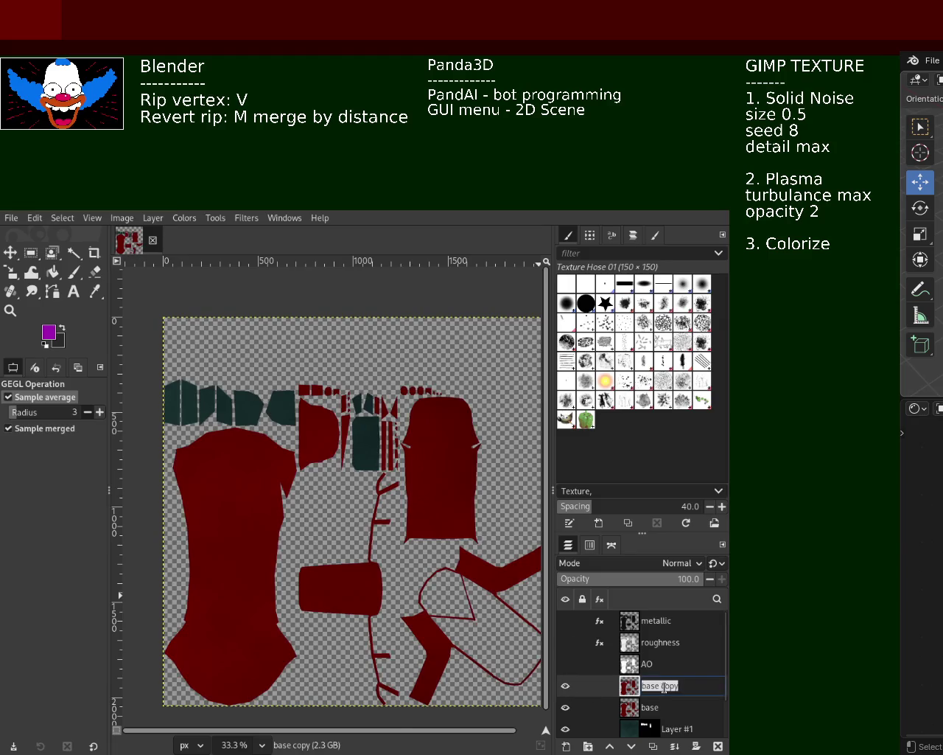
{"action": "type", "text": "specular"}
{"action": "key", "text": "Return"}
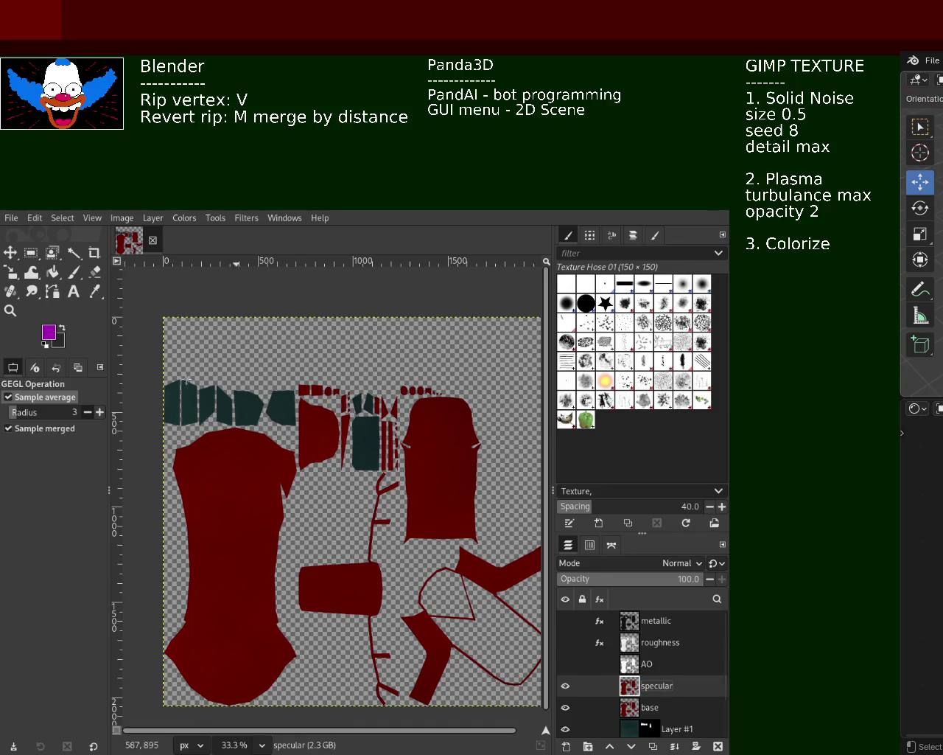
Step: Darken the specular layer to near-black with Brightness-Contrast
{"action": "left_click", "coordinate": [249, 220]}
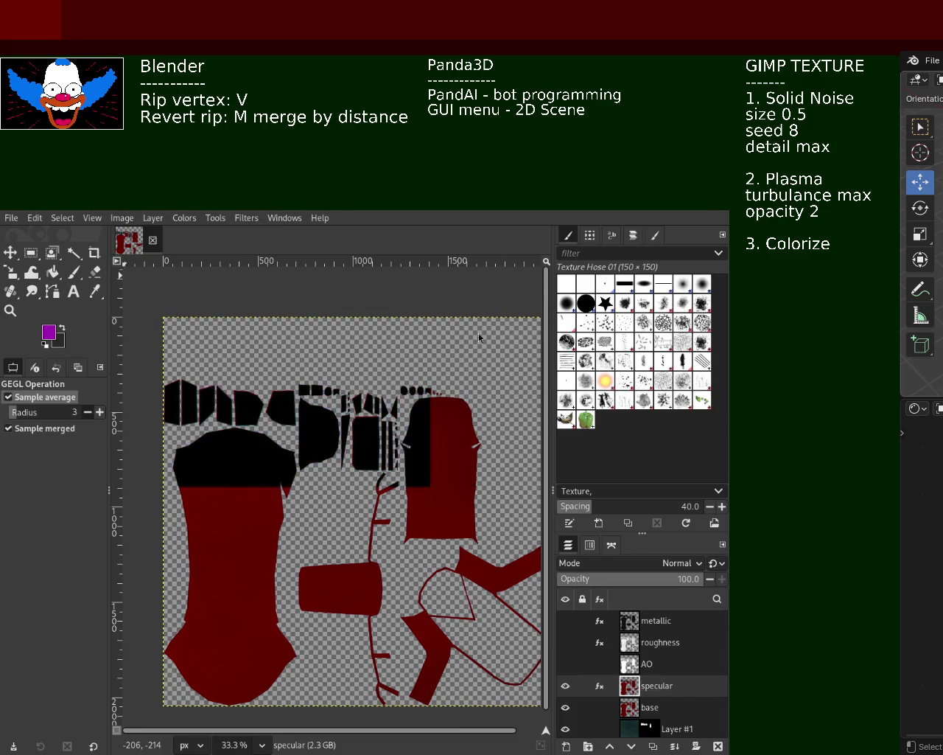
{"action": "left_click", "coordinate": [185, 218]}
{"action": "left_click", "coordinate": [232, 340]}
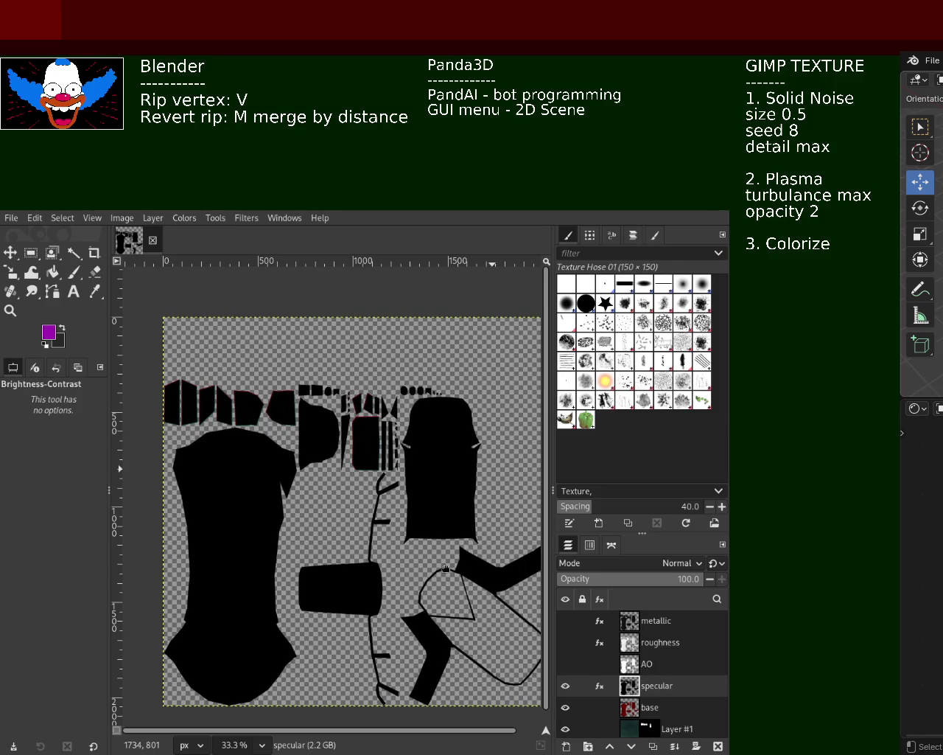
Step: Duplicate base as a layer named normal and turn it into a normal map
{"action": "left_click", "coordinate": [643, 709]}
{"action": "key", "text": "shift+ctrl+d"}
{"action": "double_click", "coordinate": [660, 707]}
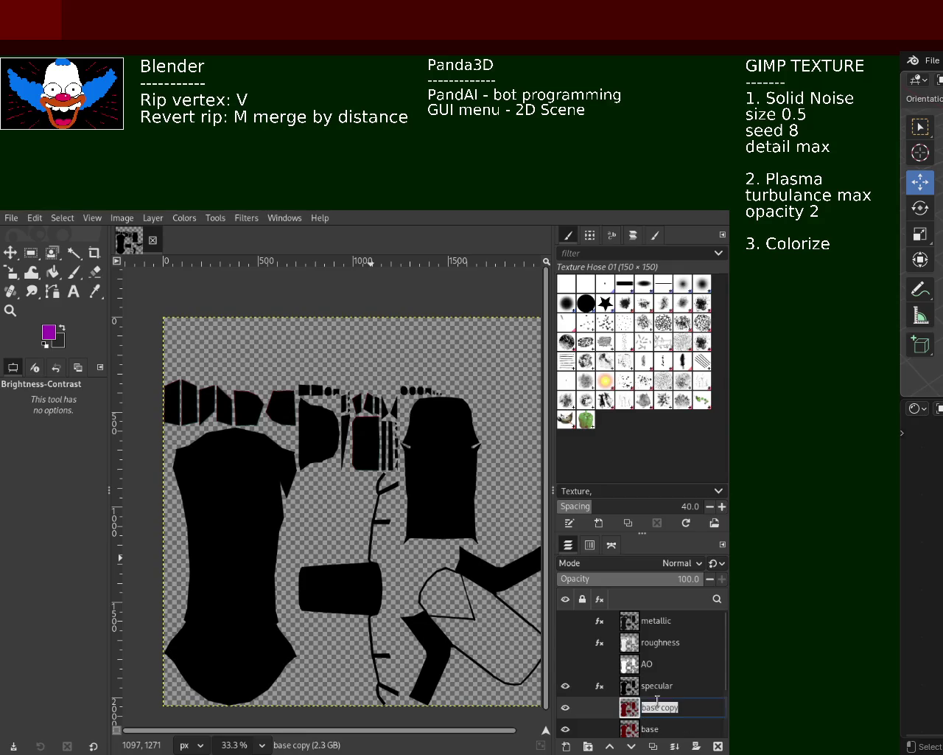
{"action": "type", "text": "normla"}
{"action": "key", "text": "Return"}
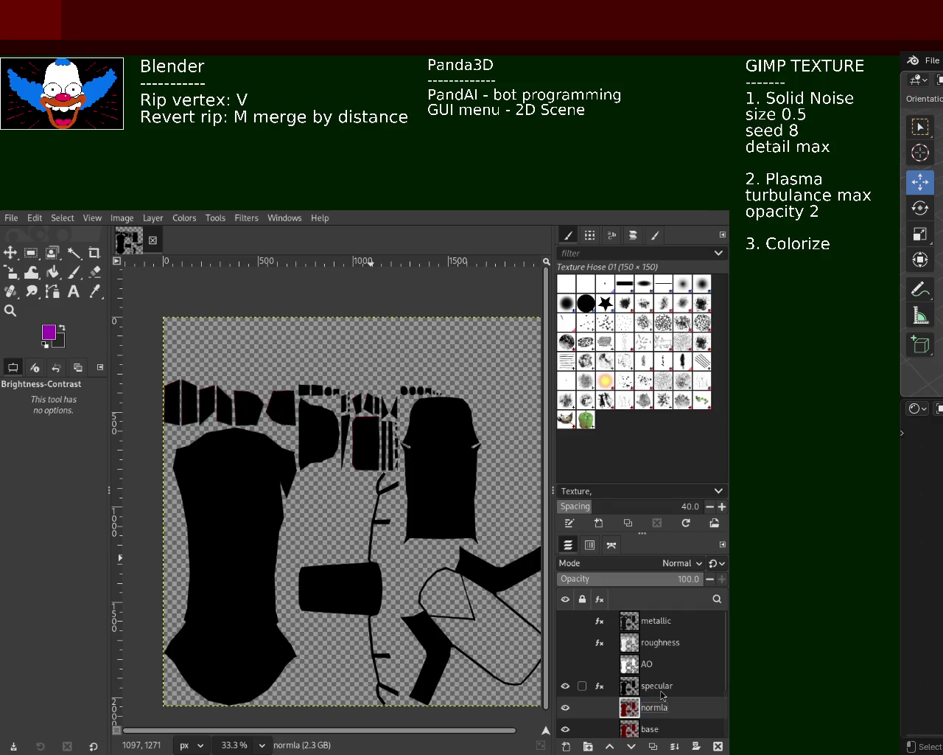
{"action": "double_click", "coordinate": [654, 704]}
{"action": "type", "text": "norm"}
{"action": "key", "text": "Return"}
{"action": "left_click", "coordinate": [246, 218]}
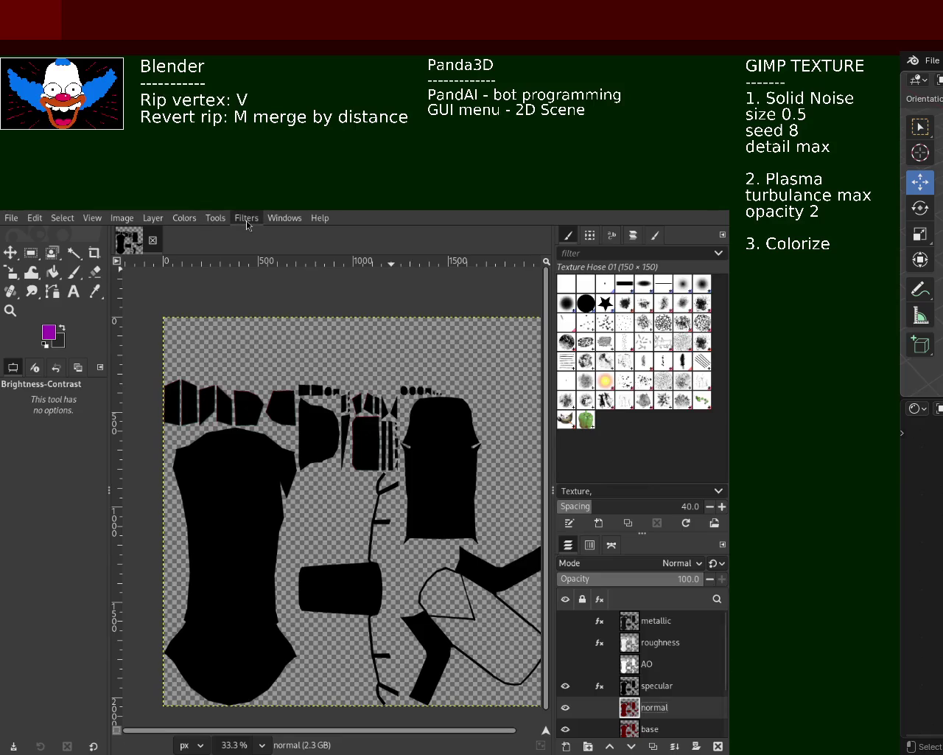
{"action": "left_click", "coordinate": [503, 422]}
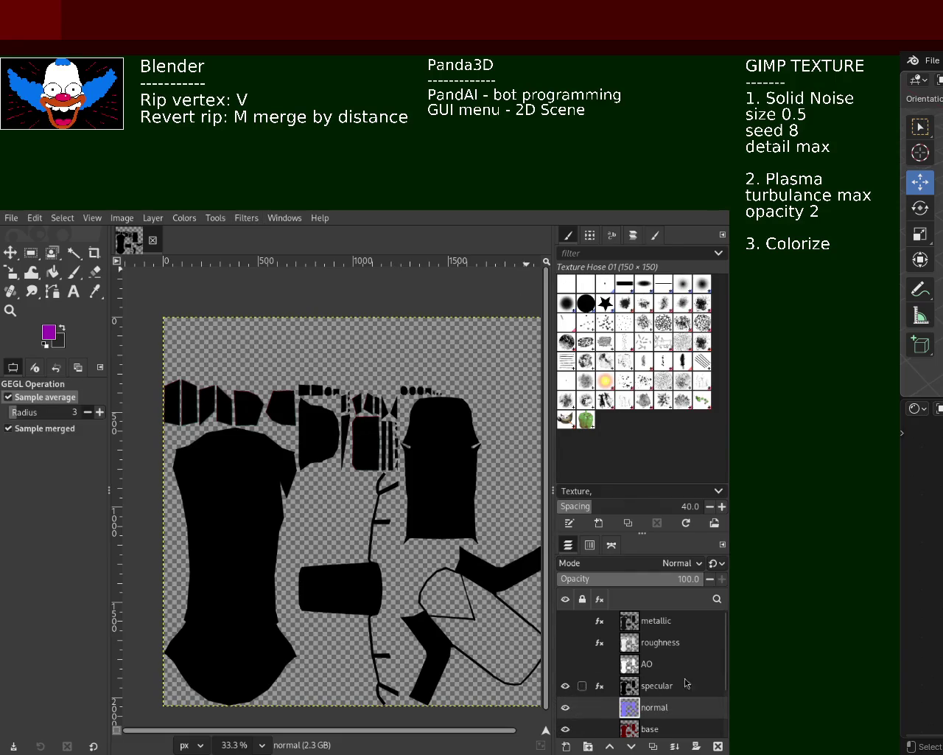
Step: Show the AO, roughness and metallic layers and export the metallic map
{"action": "left_click", "coordinate": [566, 663]}
{"action": "left_click", "coordinate": [566, 642]}
{"action": "left_click", "coordinate": [566, 621]}
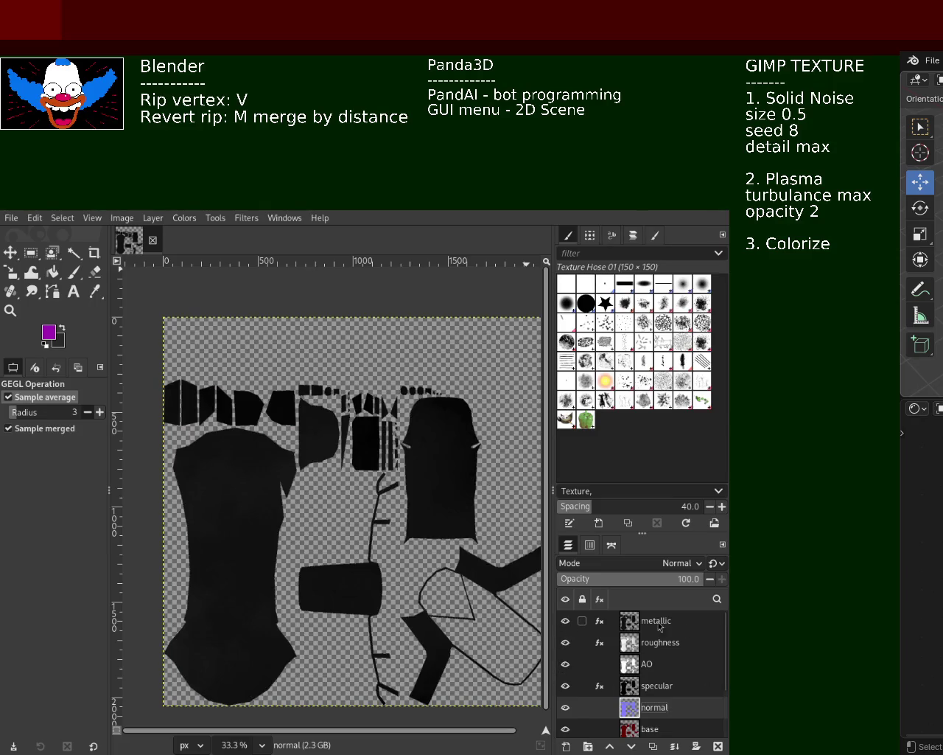
{"action": "left_click", "coordinate": [631, 624]}
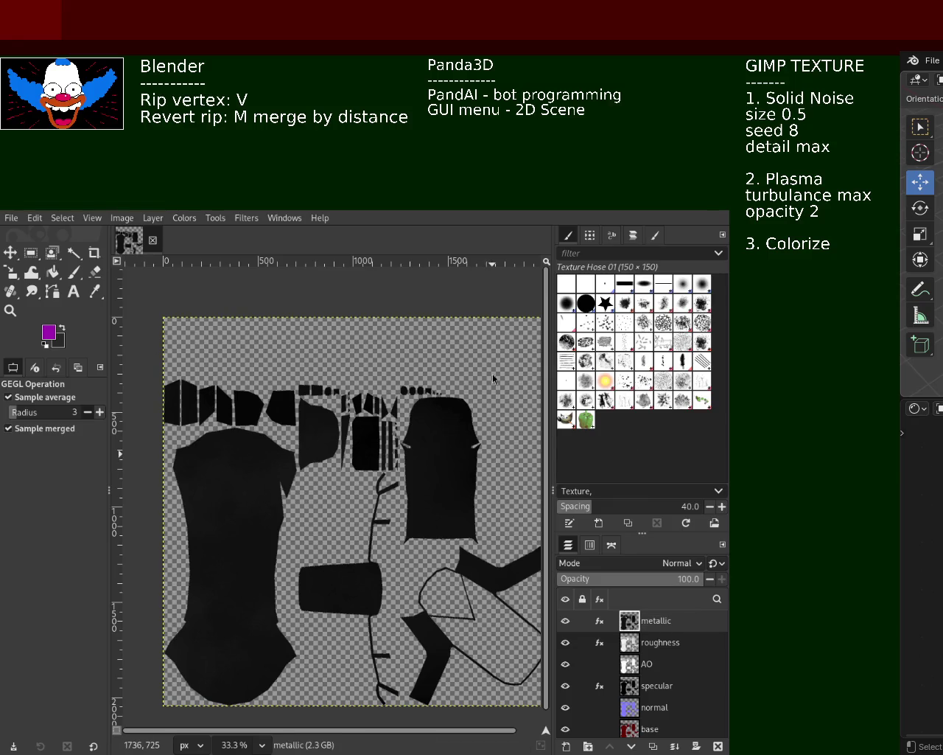
{"action": "key", "text": "ctrl+e"}
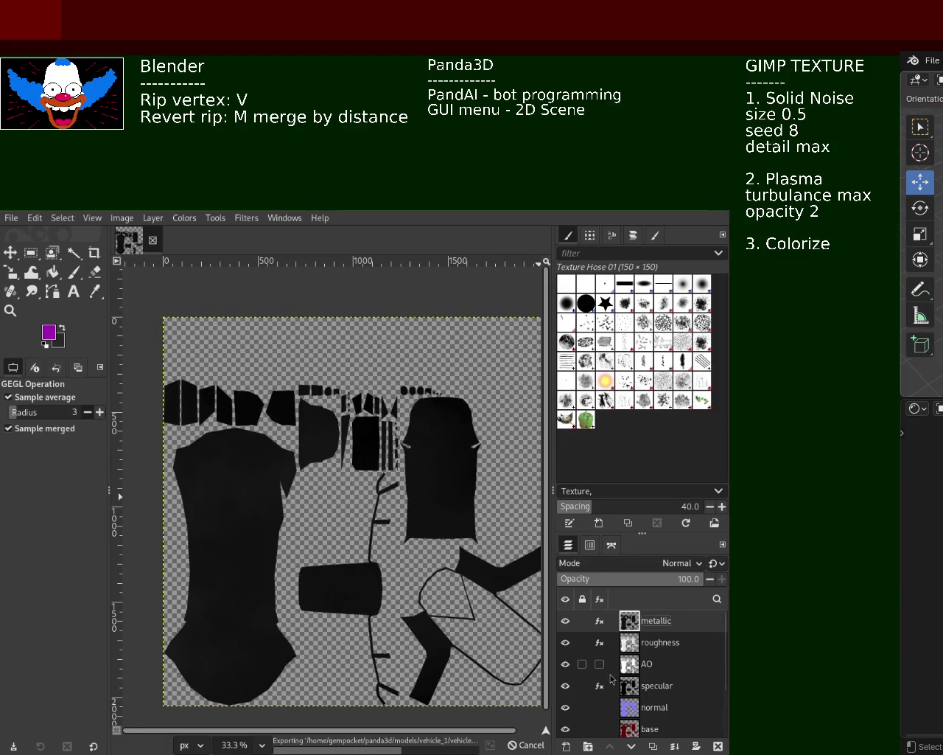
Step: Export the roughness, AO and specular maps as separate images, hiding each covering layer in turn
{"action": "left_click", "coordinate": [566, 621]}
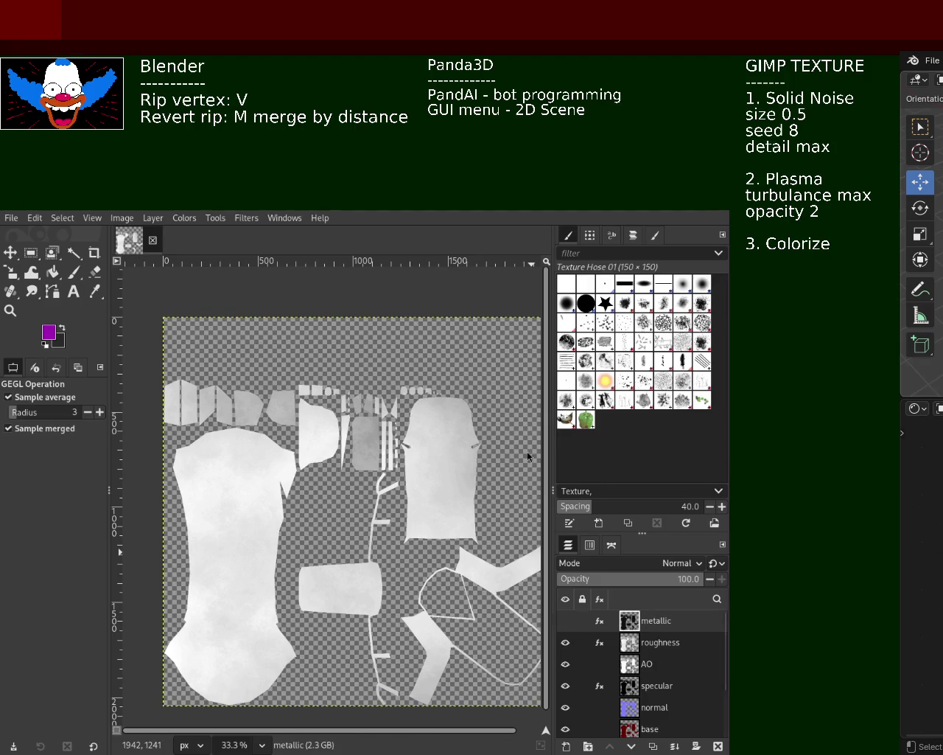
{"action": "key", "text": "ctrl+e"}
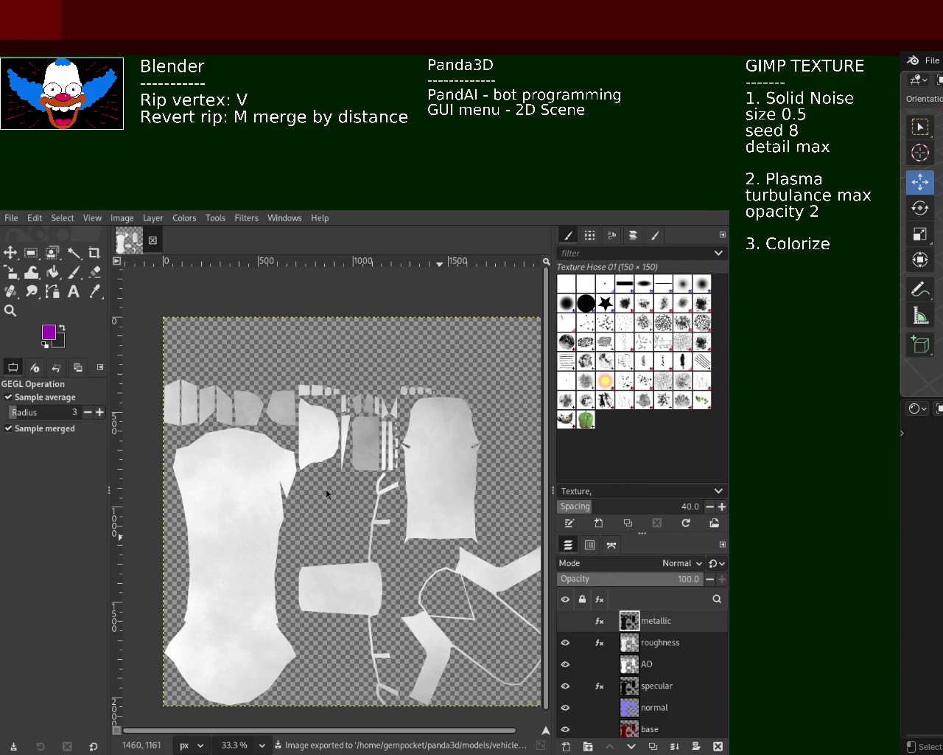
{"action": "left_click", "coordinate": [566, 645]}
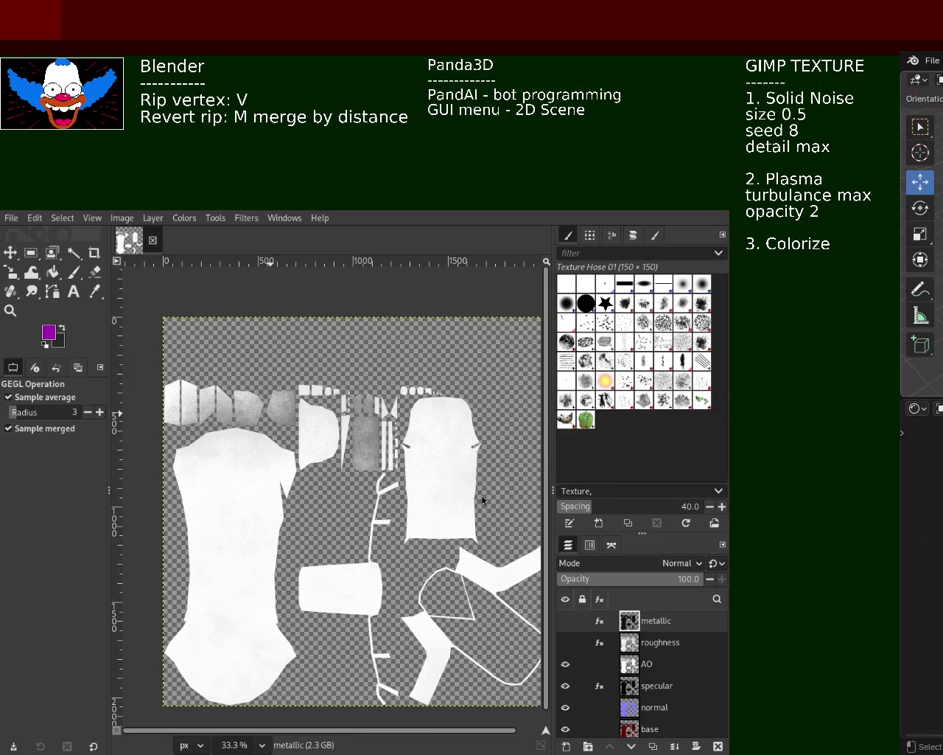
{"action": "key", "text": "ctrl+e"}
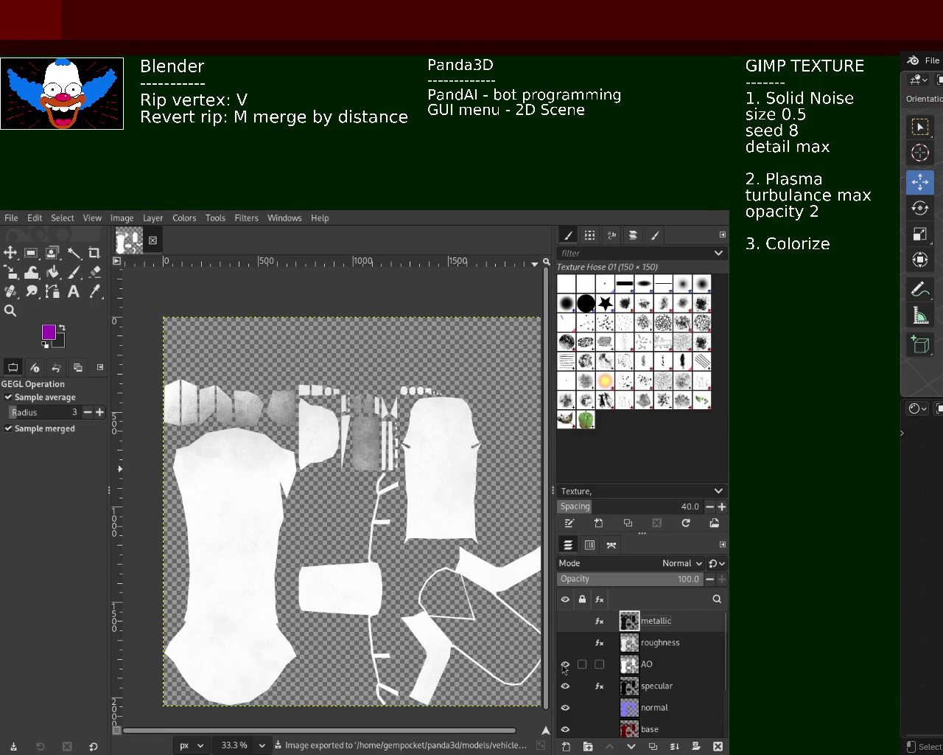
{"action": "left_click", "coordinate": [566, 664]}
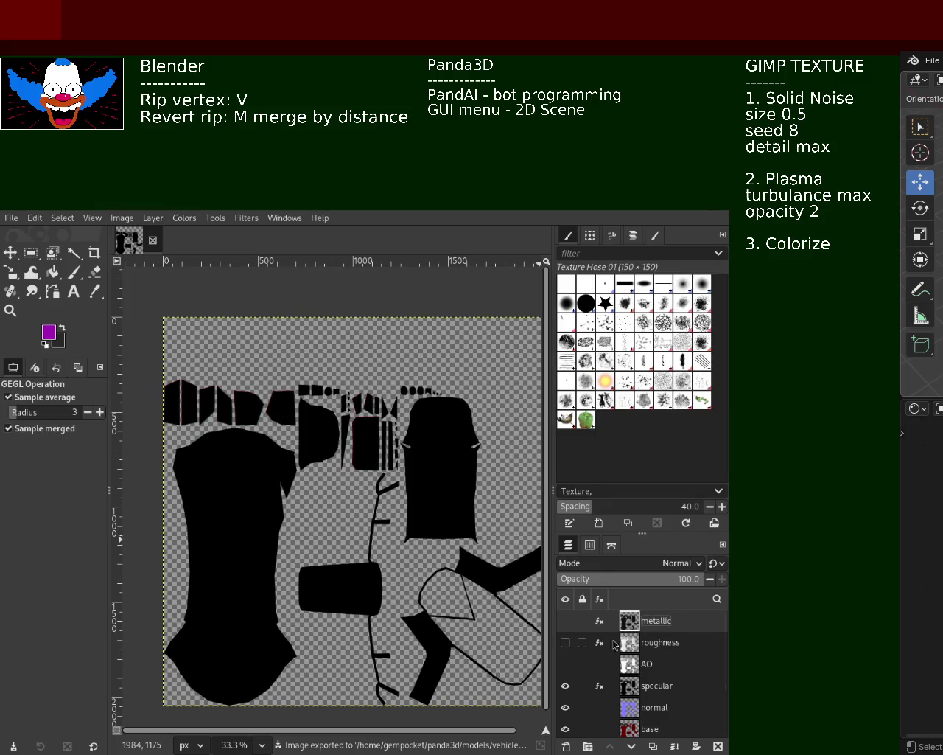
{"action": "key", "text": "ctrl+e"}
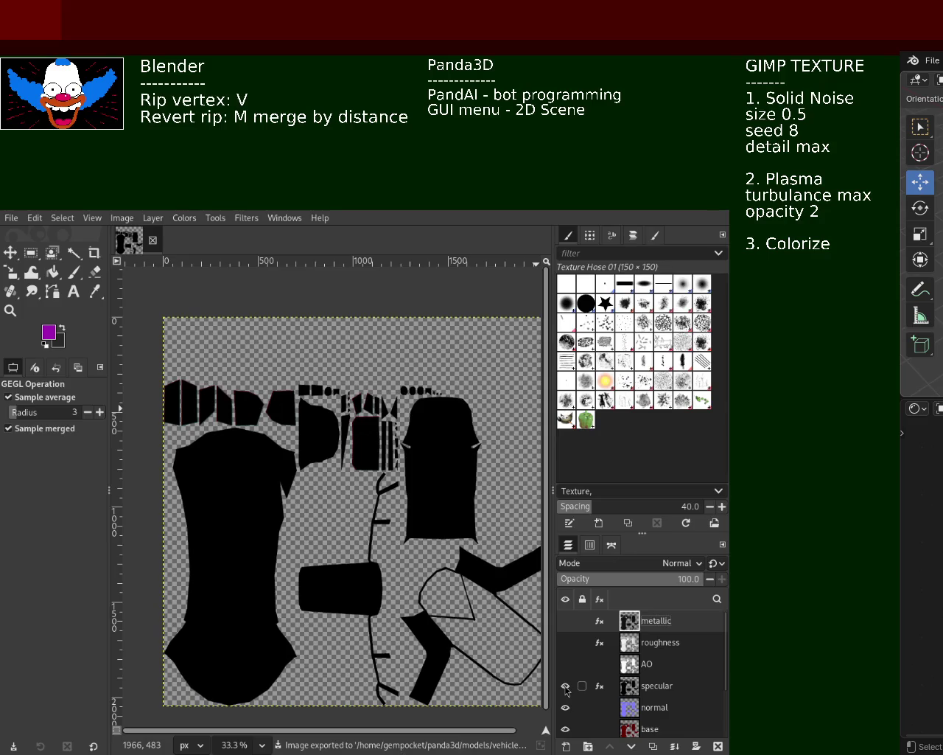
Step: Export the normal map and base colour map as images, then switch to Blender
{"action": "left_click", "coordinate": [565, 687]}
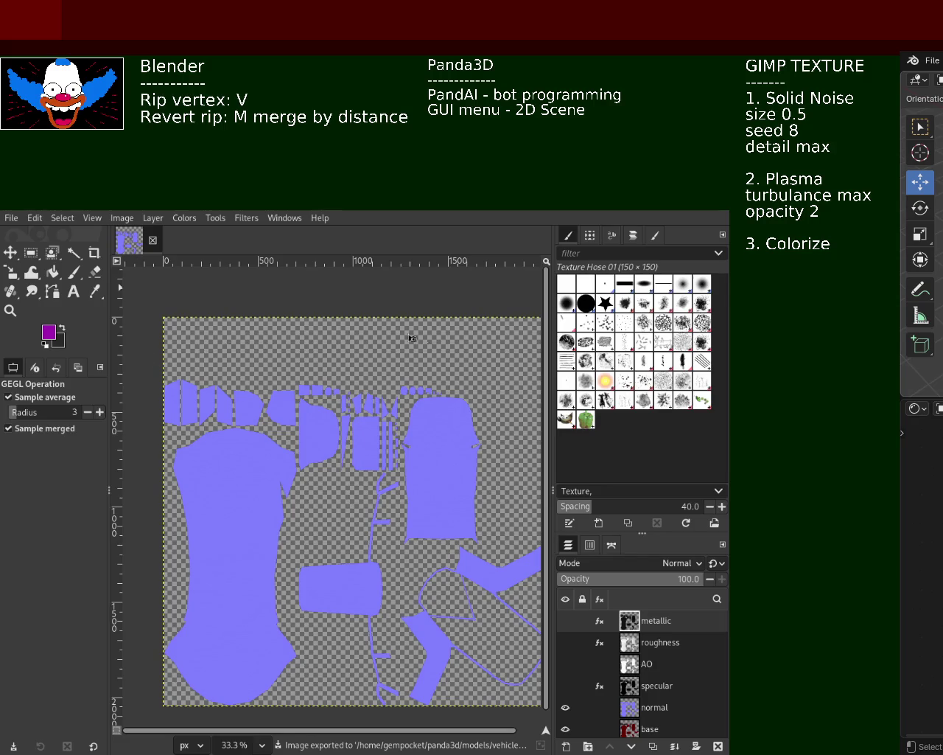
{"action": "key", "text": "ctrl+m"}
{"action": "key", "text": "ctrl+e"}
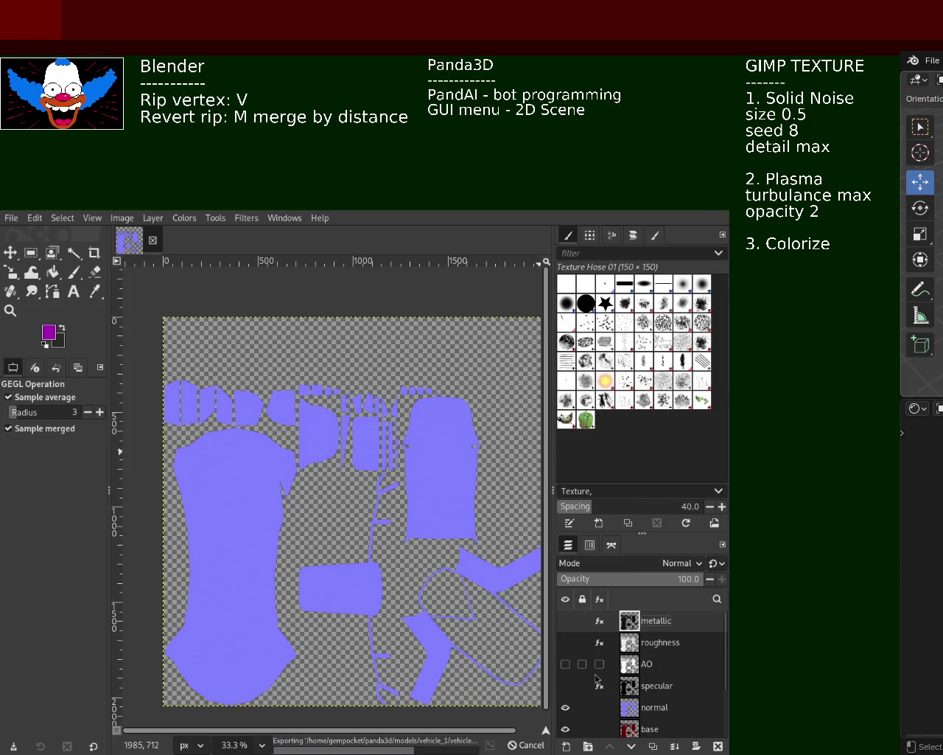
{"action": "left_click", "coordinate": [566, 707]}
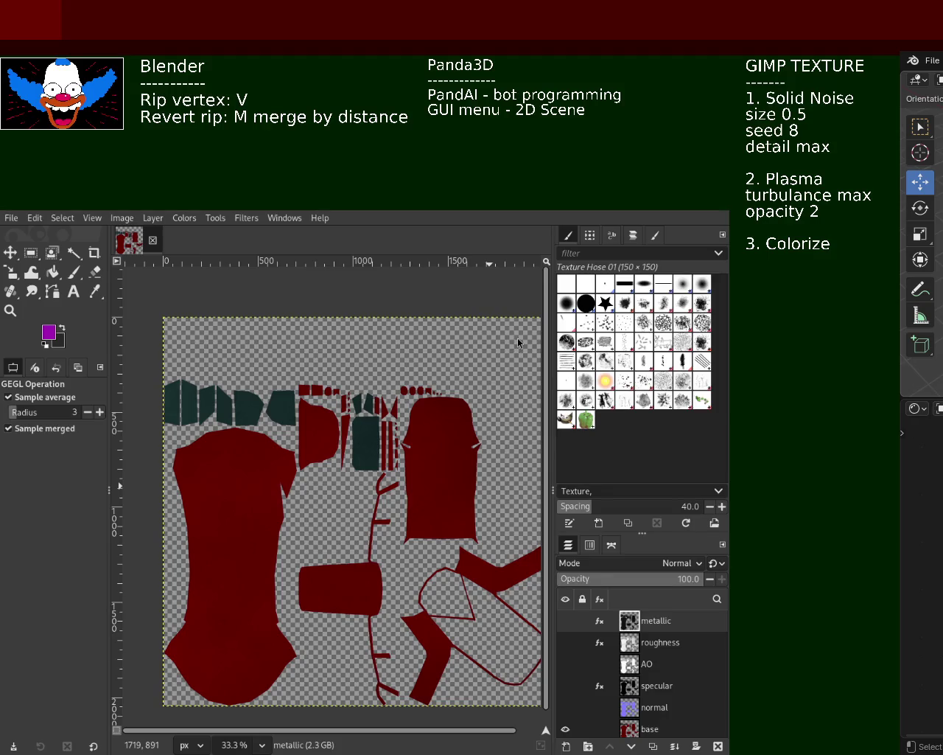
{"action": "key", "text": "ctrl+e"}
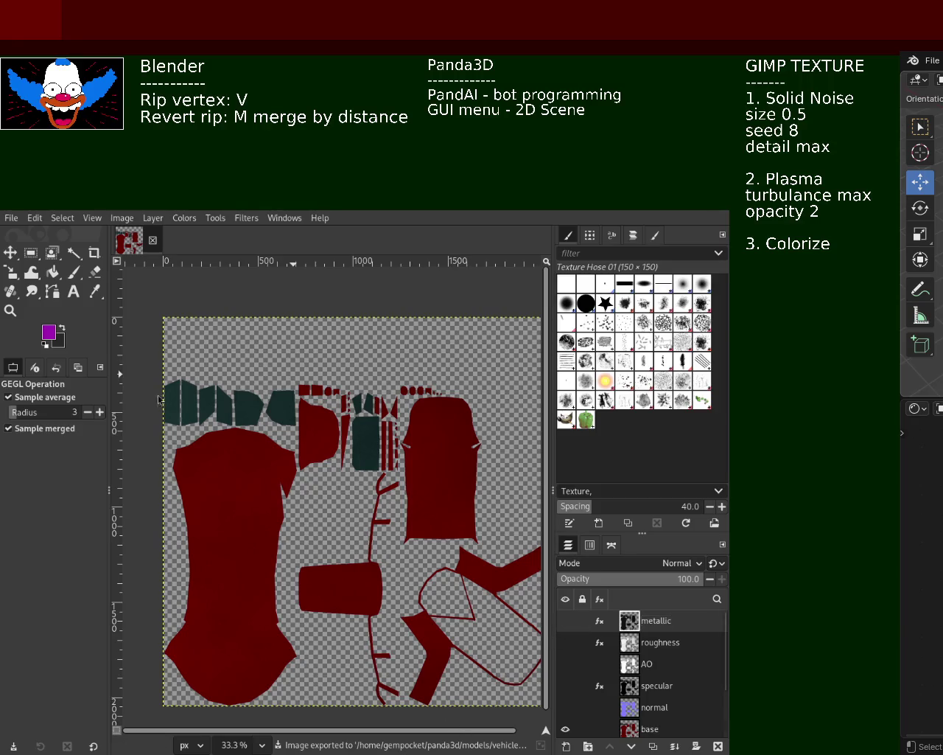
{"action": "key", "text": "alt+Tab"}
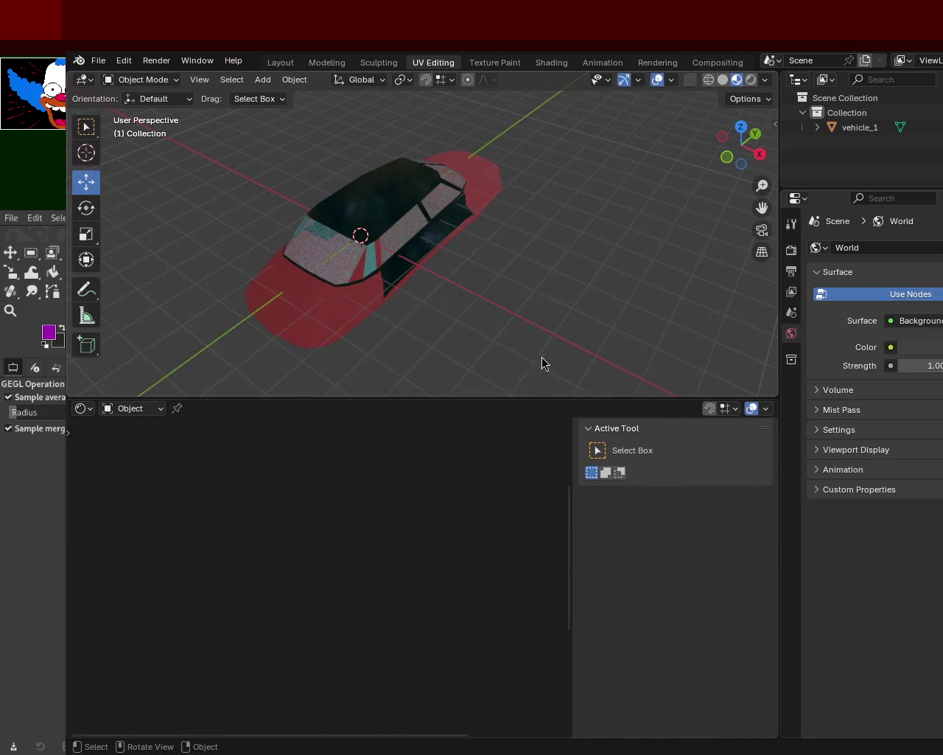
Step: Save and reload vehicle_1.blend from Open Recent, delete the stray Cube, and unhide the vehicle_1 car
{"action": "left_click", "coordinate": [98, 61]}
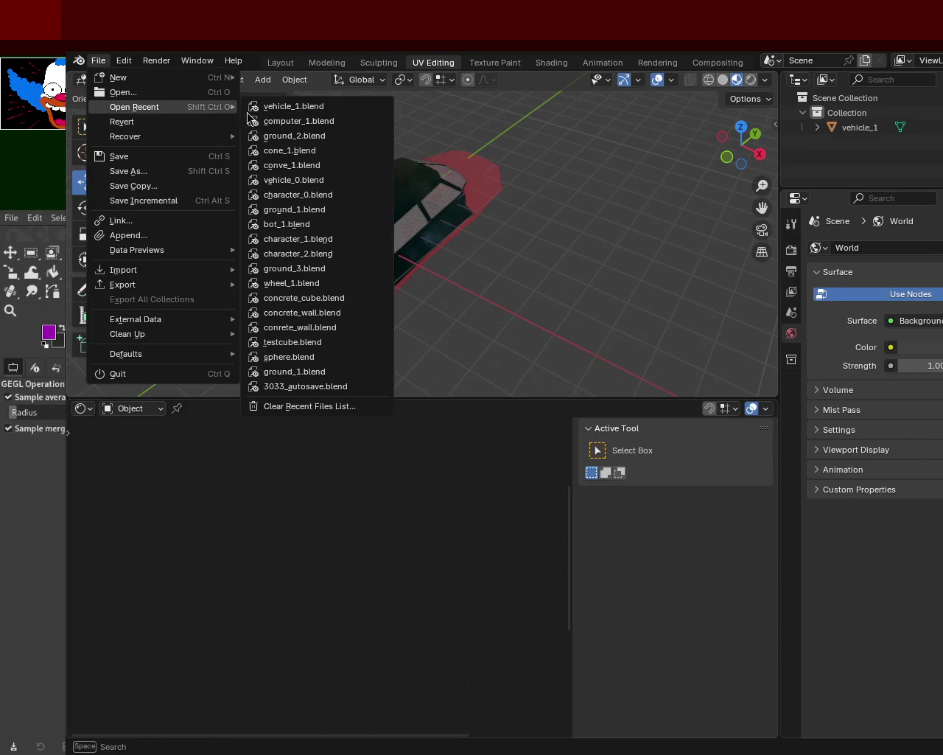
{"action": "left_click", "coordinate": [336, 106]}
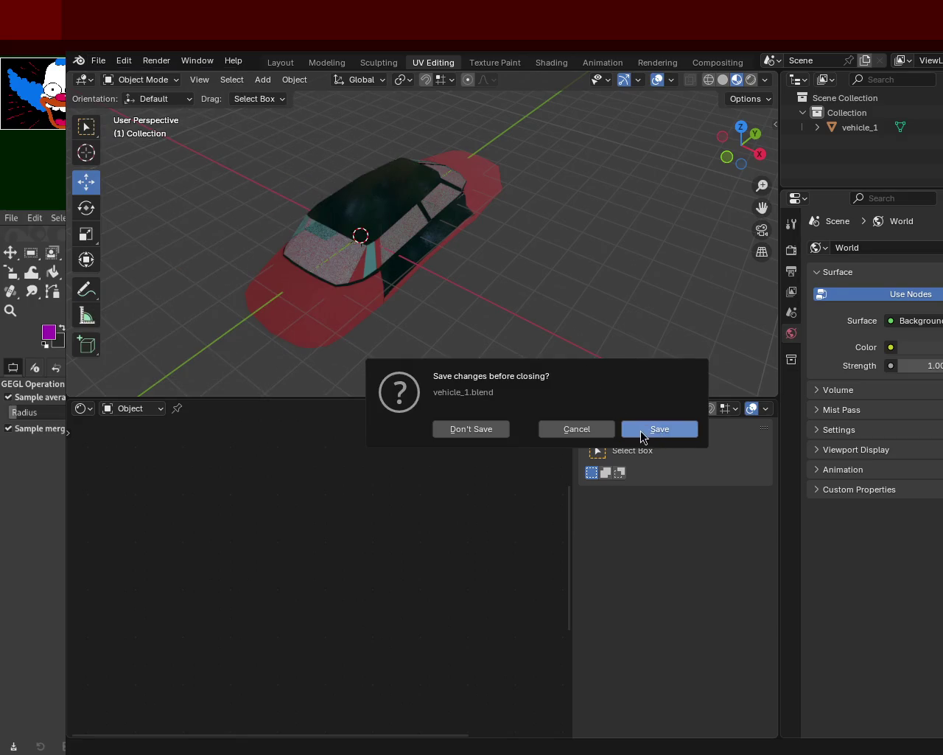
{"action": "left_click", "coordinate": [483, 433]}
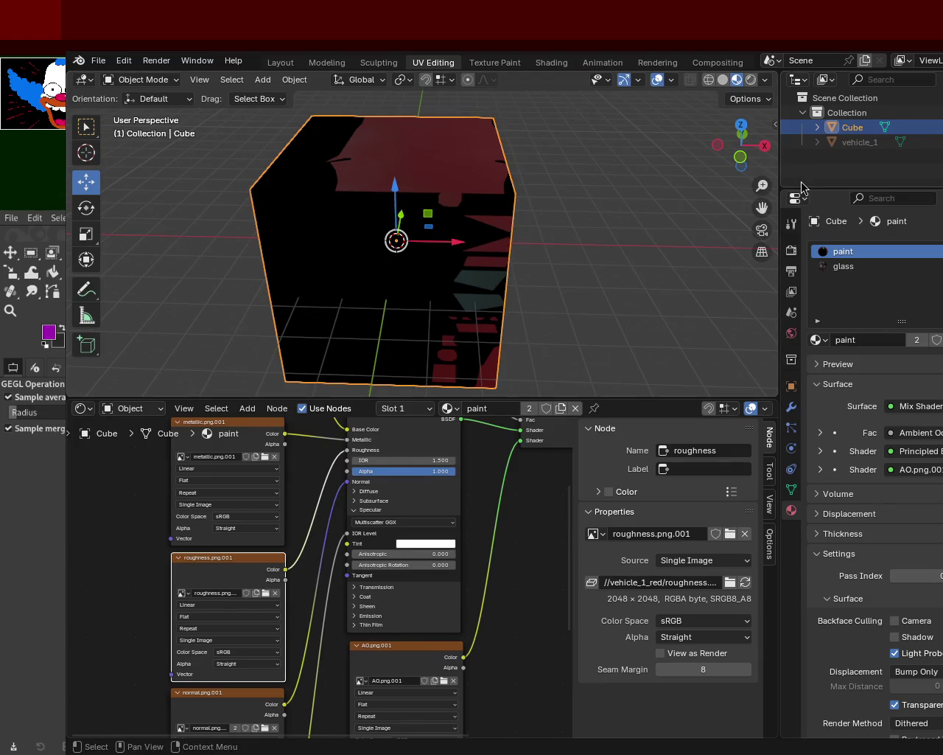
{"action": "left_click_drag", "start_coordinate": [678, 207], "coordinate": [533, 214]}
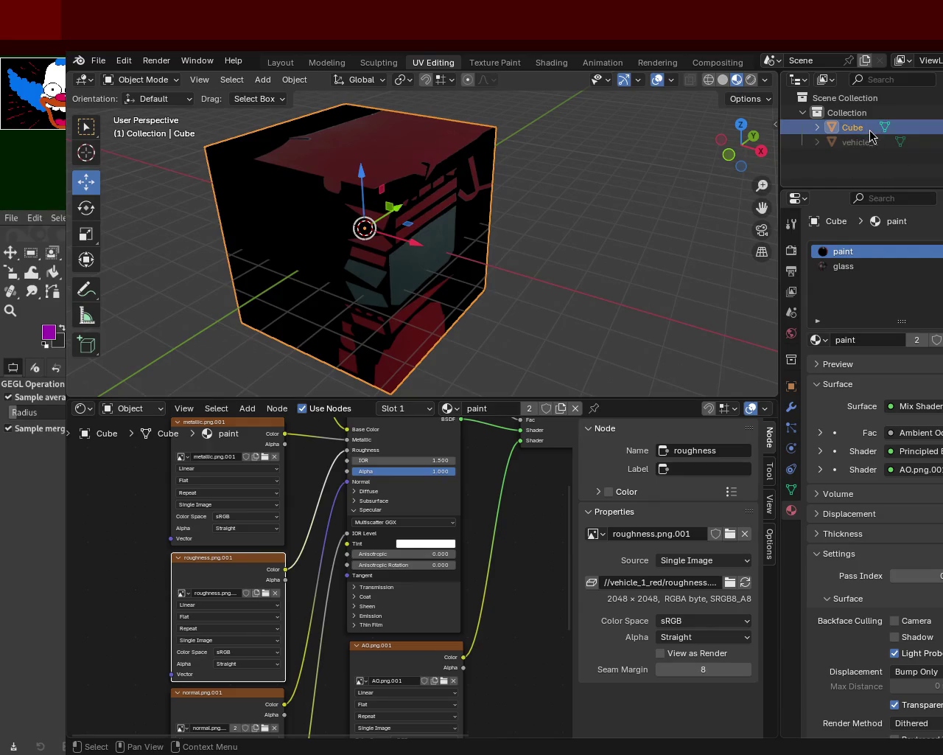
{"action": "key", "text": "Delete"}
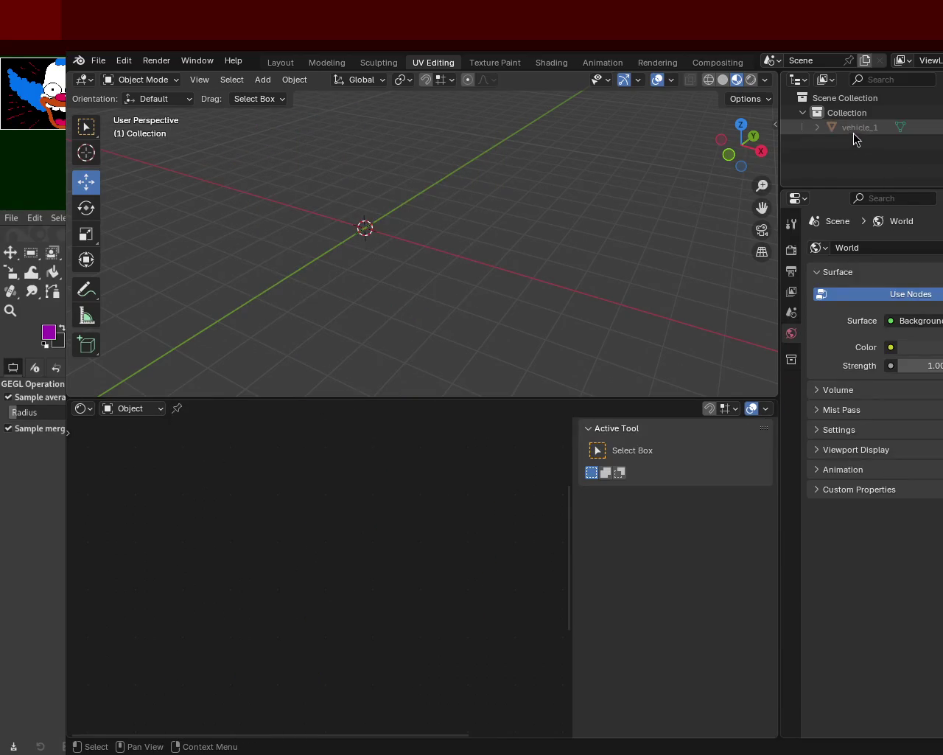
{"action": "key", "text": "alt+h"}
Step: Assign the glass material slot to the car's small door window face in Edit Mode
{"action": "mouse_move", "coordinate": [568, 179]}
{"action": "left_mouse_down"}
{"action": "mouse_move", "coordinate": [514, 234]}
{"action": "mouse_move", "coordinate": [512, 177]}
{"action": "mouse_move", "coordinate": [548, 213]}
{"action": "mouse_move", "coordinate": [386, 217]}
{"action": "mouse_move", "coordinate": [328, 195]}
{"action": "mouse_move", "coordinate": [322, 236]}
{"action": "mouse_move", "coordinate": [282, 268]}
{"action": "mouse_move", "coordinate": [215, 248]}
{"action": "mouse_move", "coordinate": [306, 199]}
{"action": "mouse_move", "coordinate": [369, 198]}
{"action": "mouse_move", "coordinate": [396, 226]}
{"action": "mouse_move", "coordinate": [425, 231]}
{"action": "mouse_move", "coordinate": [442, 260]}
{"action": "mouse_move", "coordinate": [366, 248]}
{"action": "mouse_move", "coordinate": [322, 219]}
{"action": "mouse_move", "coordinate": [317, 194]}
{"action": "mouse_move", "coordinate": [327, 187]}
{"action": "mouse_move", "coordinate": [533, 205]}
{"action": "mouse_move", "coordinate": [308, 210]}
{"action": "mouse_move", "coordinate": [302, 164]}
{"action": "mouse_move", "coordinate": [379, 218]}
{"action": "mouse_move", "coordinate": [382, 196]}
{"action": "mouse_move", "coordinate": [492, 264]}
{"action": "mouse_move", "coordinate": [404, 231]}
{"action": "left_mouse_up"}
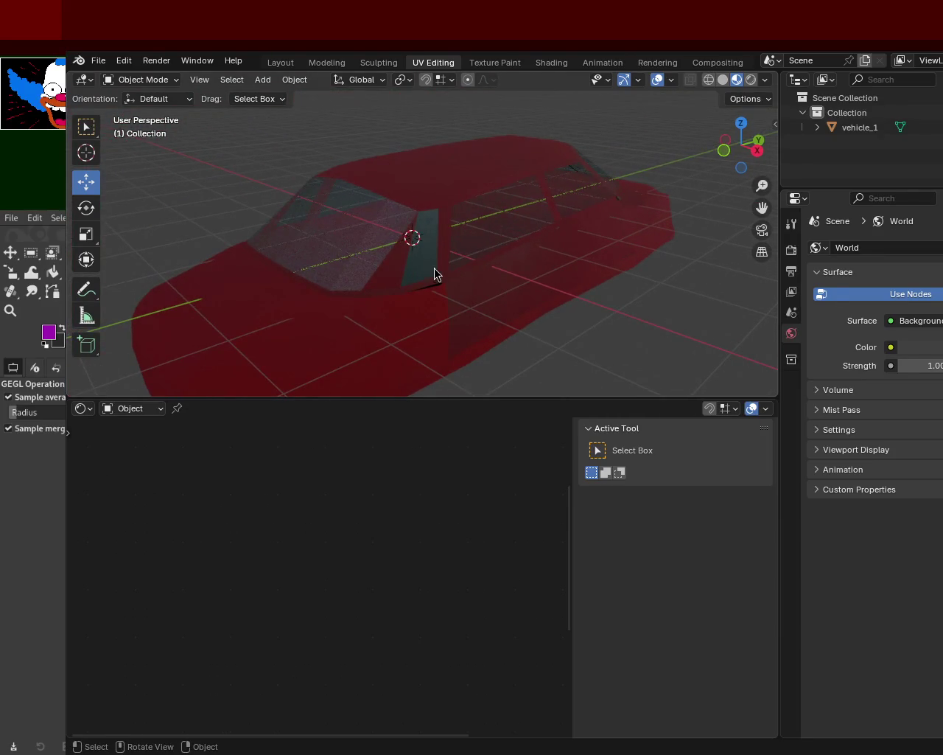
{"action": "left_click", "coordinate": [855, 136]}
{"action": "key", "text": "Tab"}
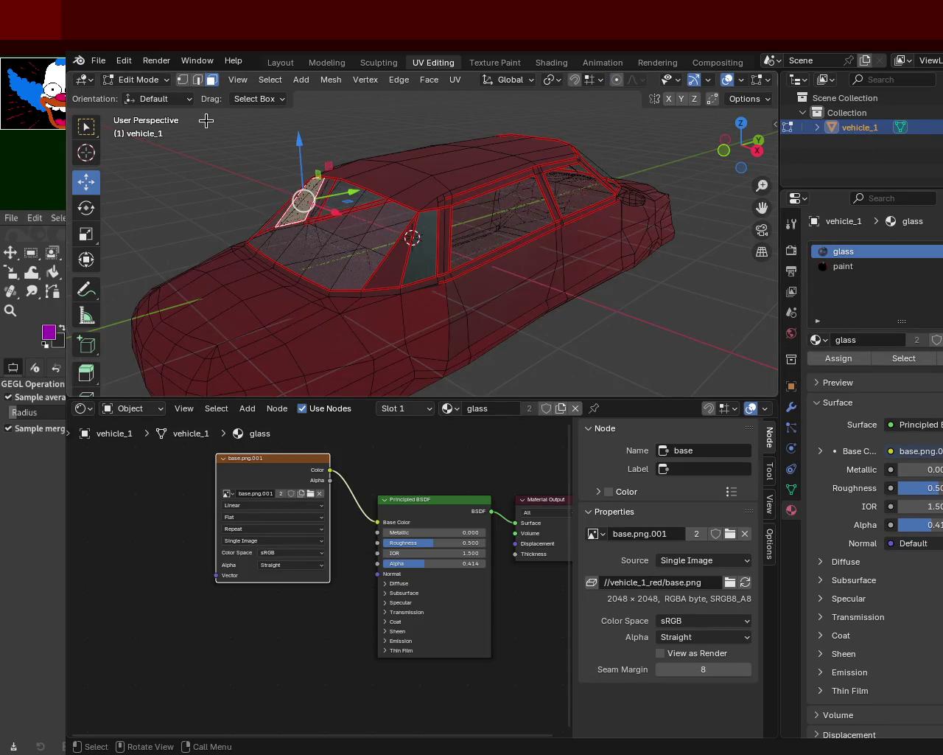
{"action": "left_click", "coordinate": [419, 249]}
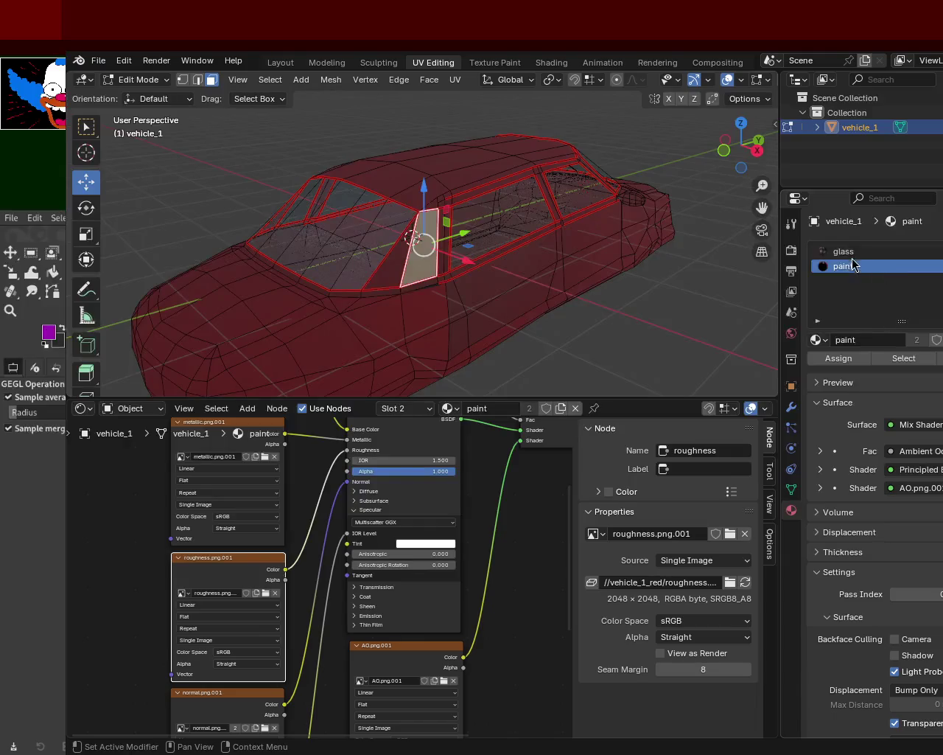
{"action": "left_click", "coordinate": [847, 251]}
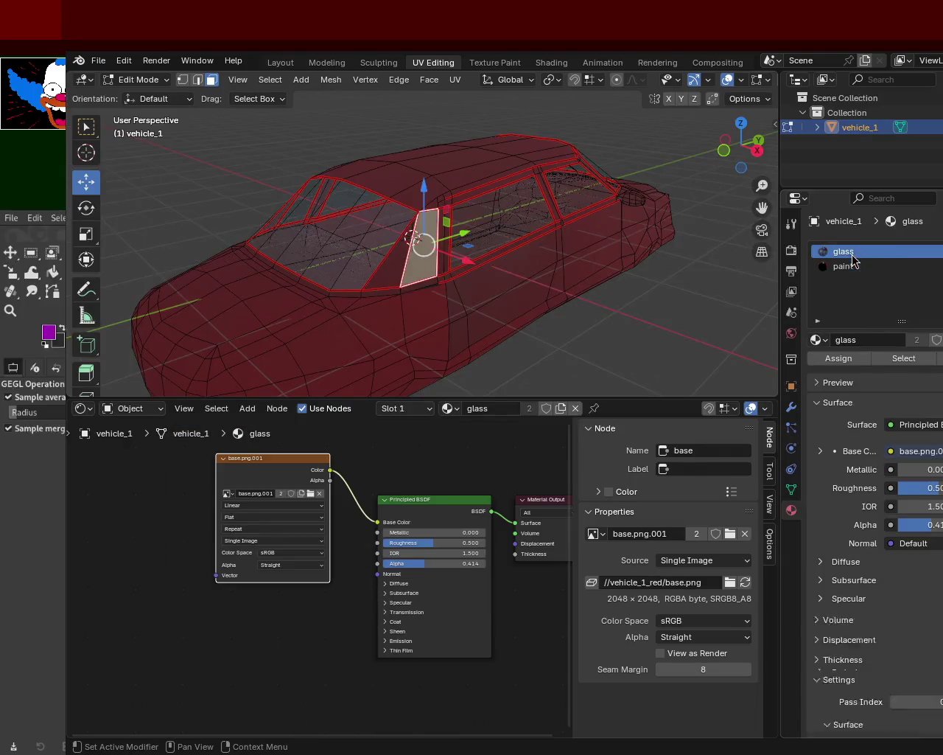
{"action": "left_click", "coordinate": [837, 359]}
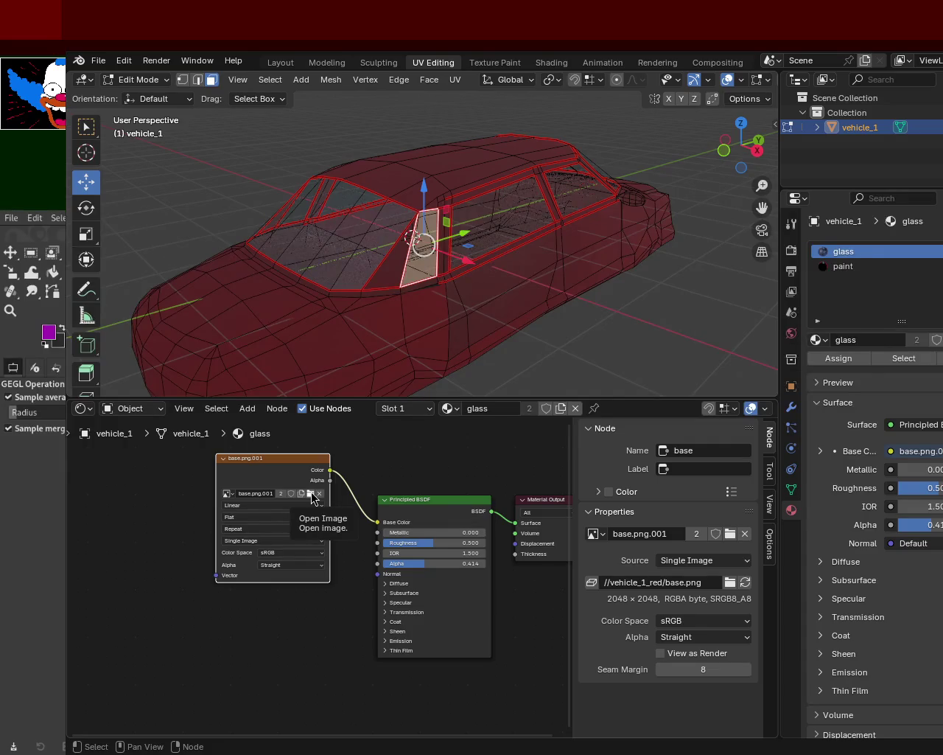
Step: Save vehicle_1.blend, return to Object Mode, and launch the game with F12
{"action": "mouse_move", "coordinate": [368, 209]}
{"action": "left_mouse_down"}
{"action": "mouse_move", "coordinate": [616, 213]}
{"action": "mouse_move", "coordinate": [330, 198]}
{"action": "left_mouse_up"}
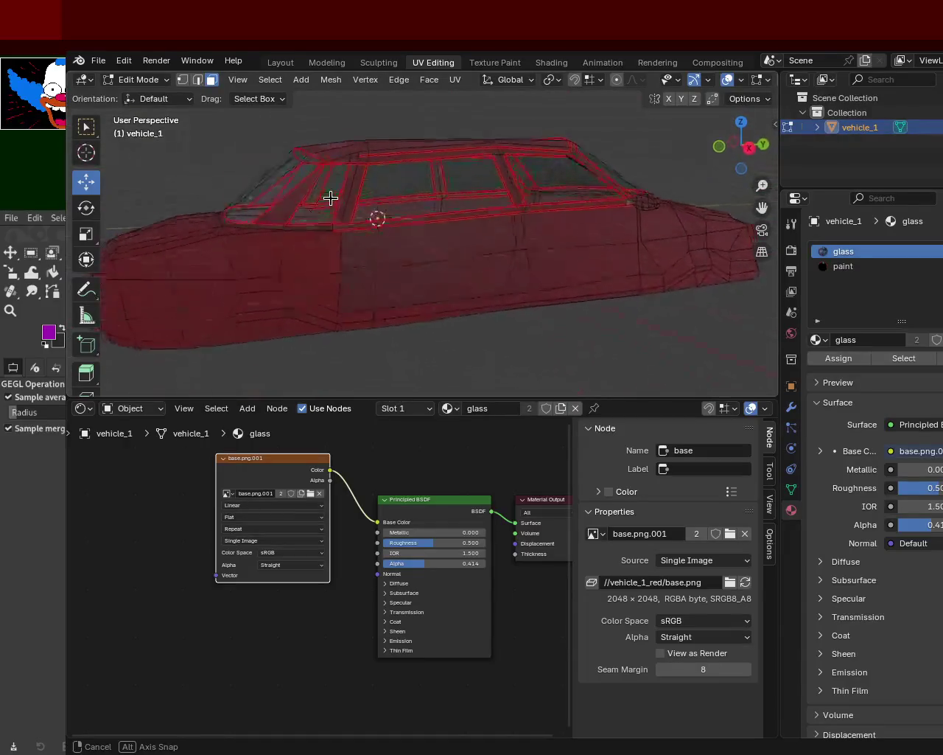
{"action": "left_click_drag", "start_coordinate": [330, 197], "coordinate": [413, 202]}
{"action": "key", "text": "ctrl+s"}
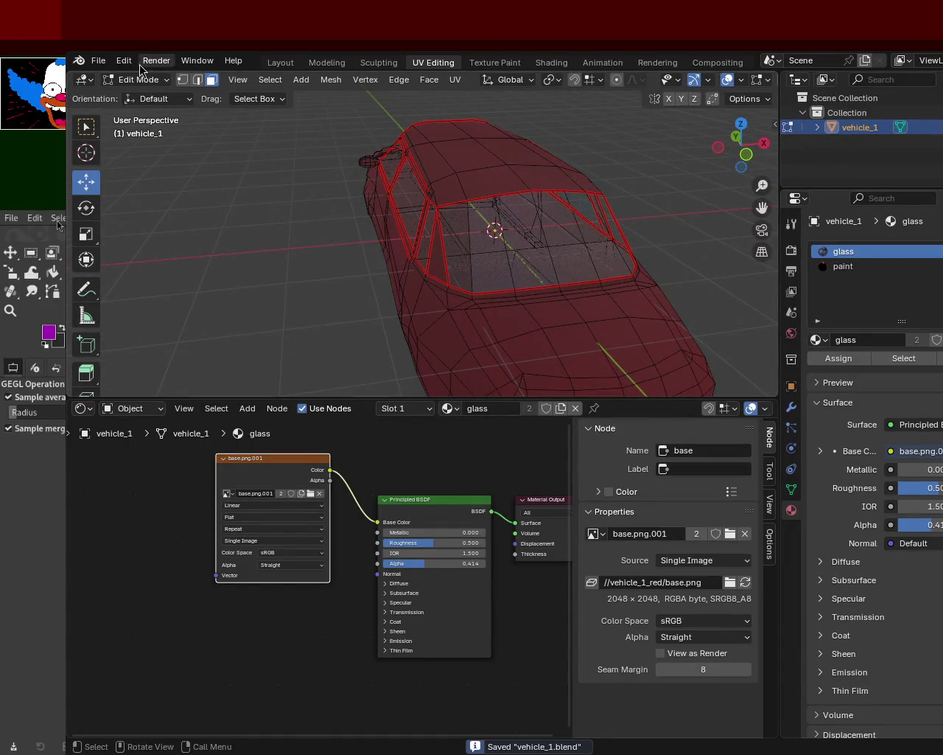
{"action": "left_click", "coordinate": [98, 60]}
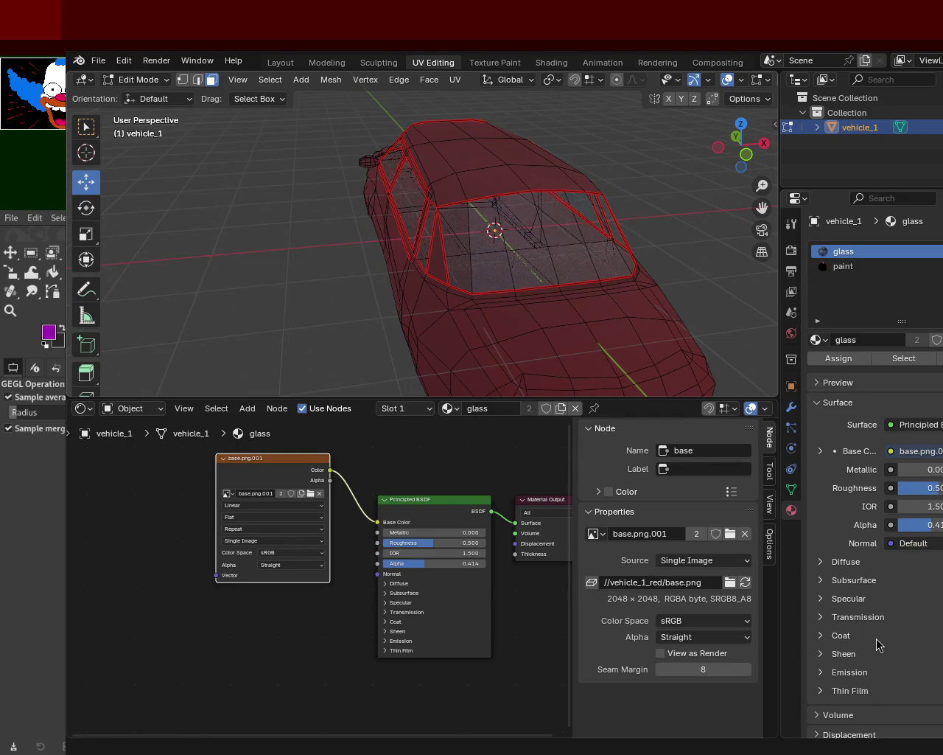
{"action": "key", "text": "Tab"}
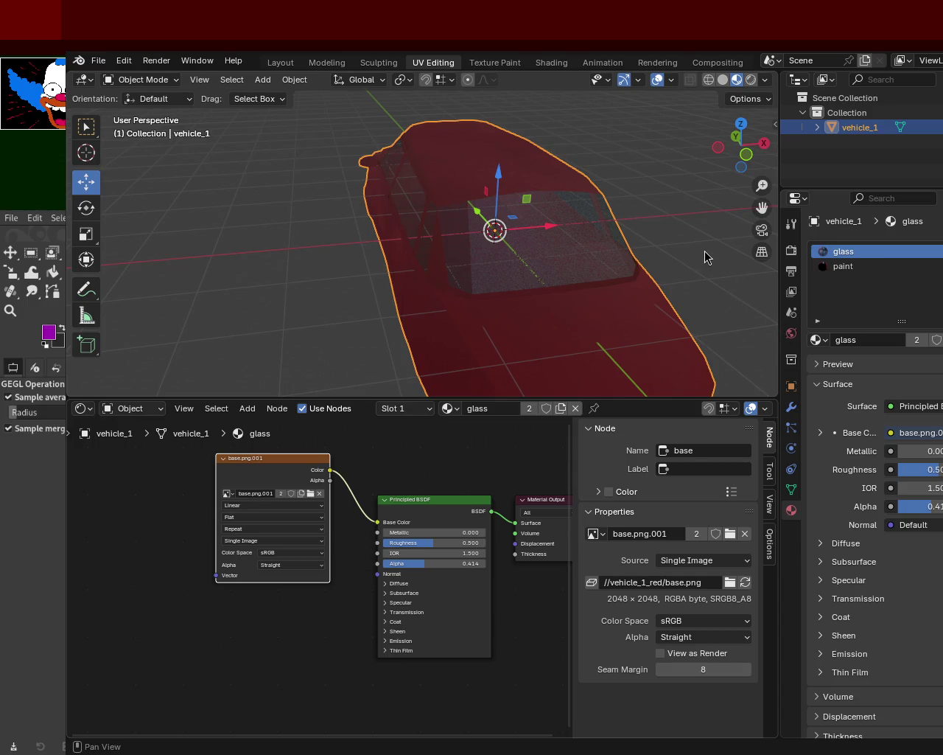
{"action": "key", "text": "F12"}
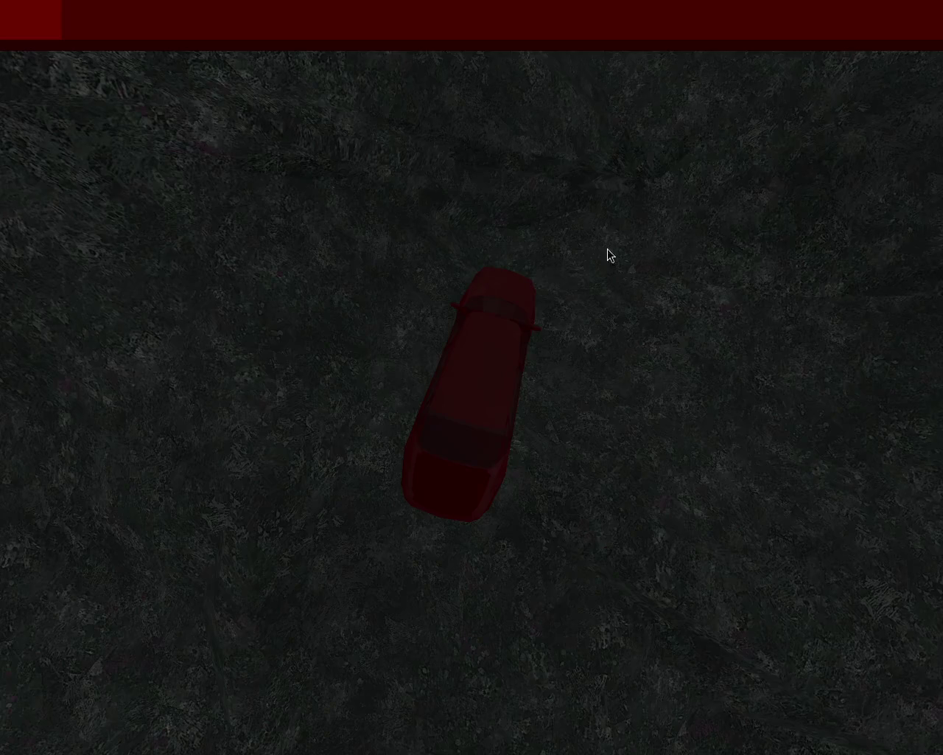
{"action": "left_click_drag", "start_coordinate": [607, 255], "coordinate": [550, 558]}
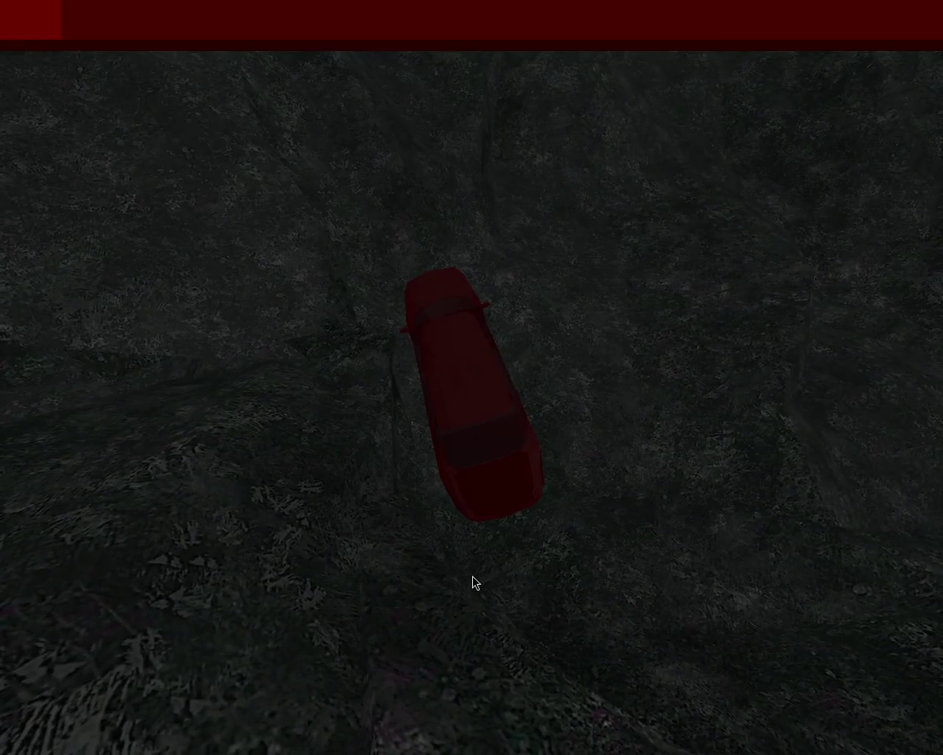
Step: Drive the red car forward over the dark rocky terrain, weaving left and right with the arrow keys
{"action": "key", "text": "Up"}
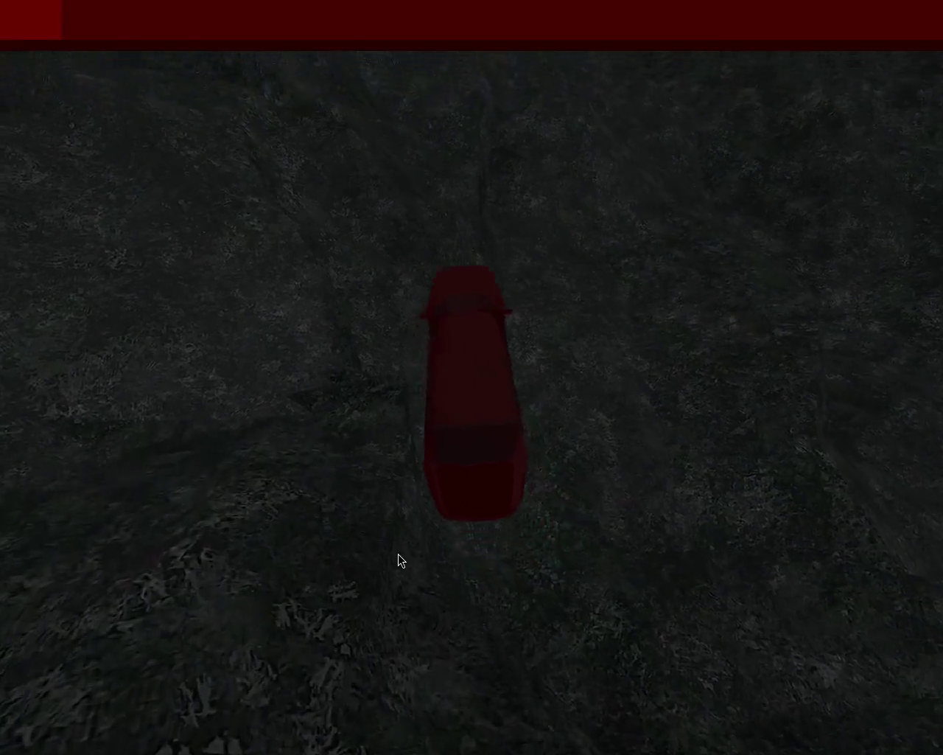
{"action": "key", "text": "Right"}
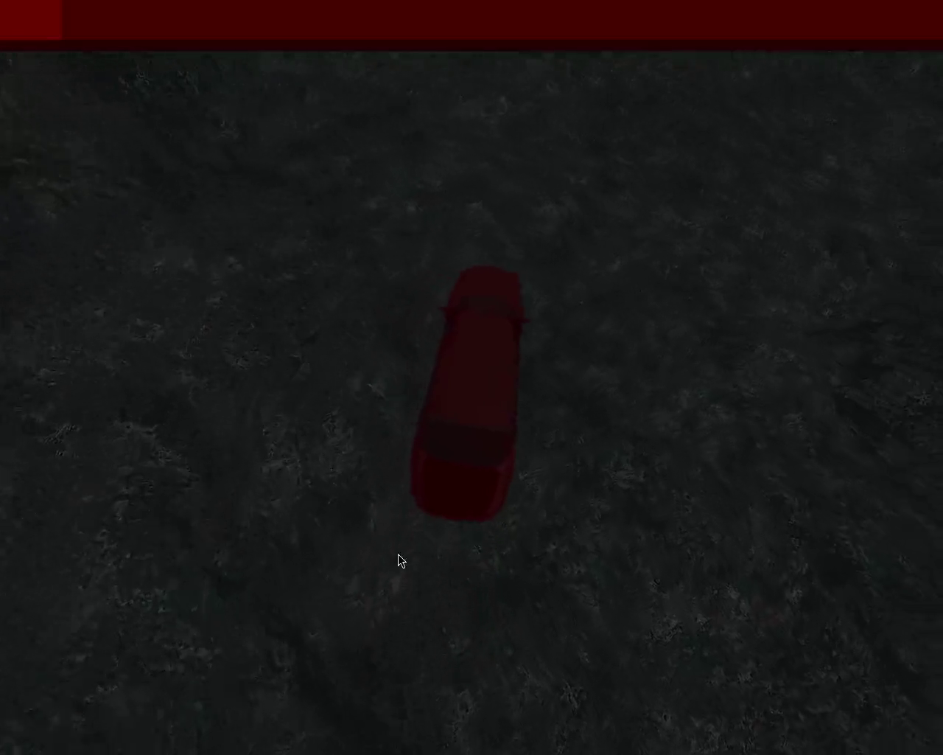
{"action": "key", "text": "Left"}
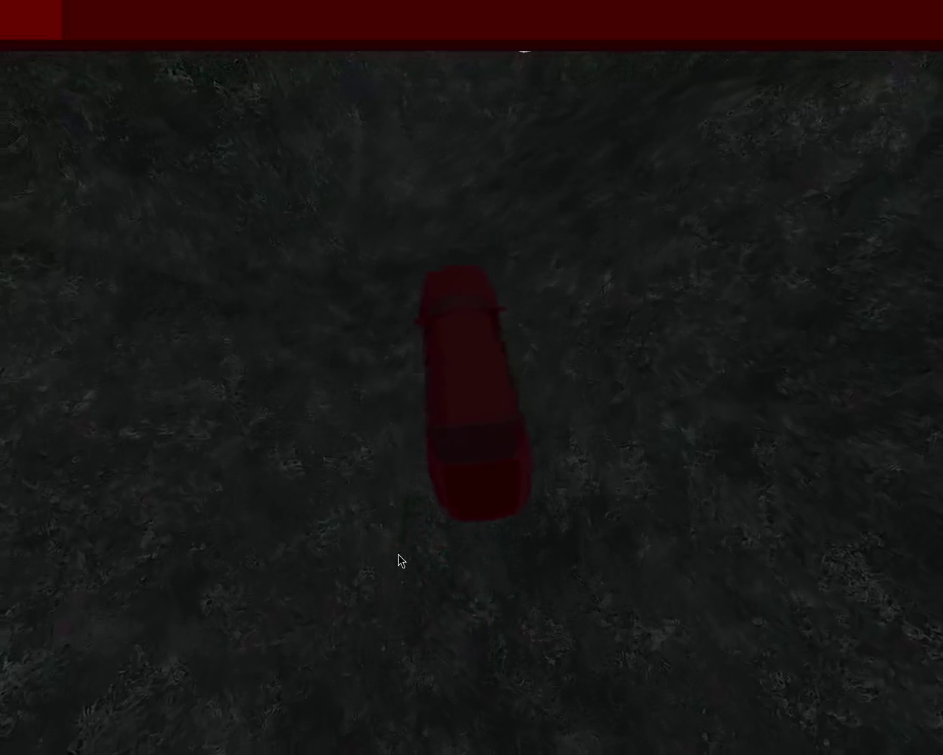
{"action": "key", "text": "Right"}
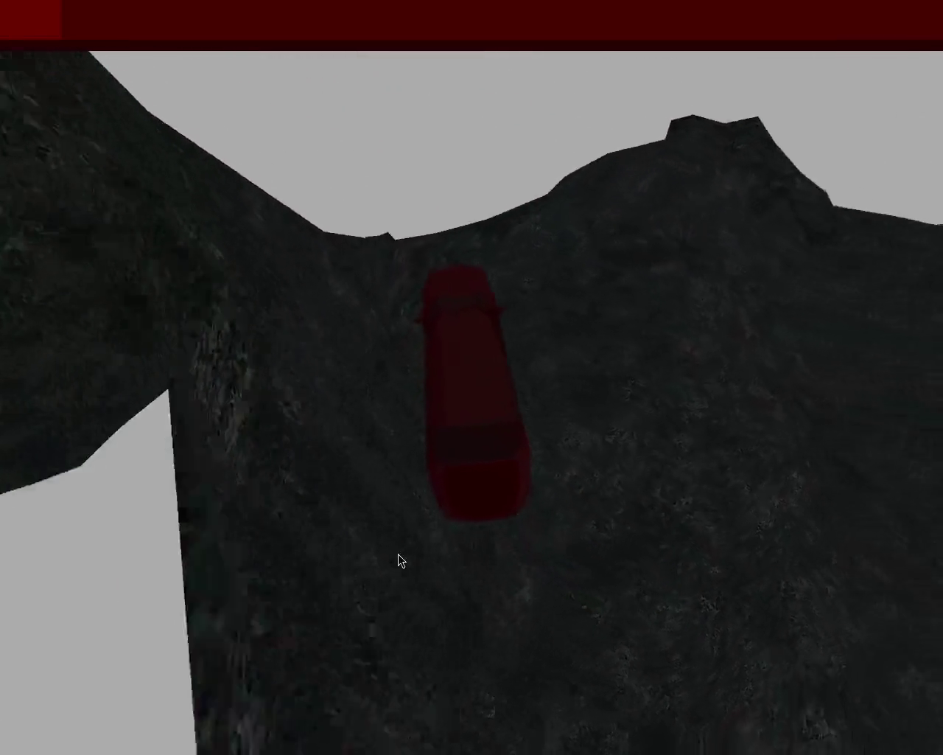
{"action": "key", "text": "Right"}
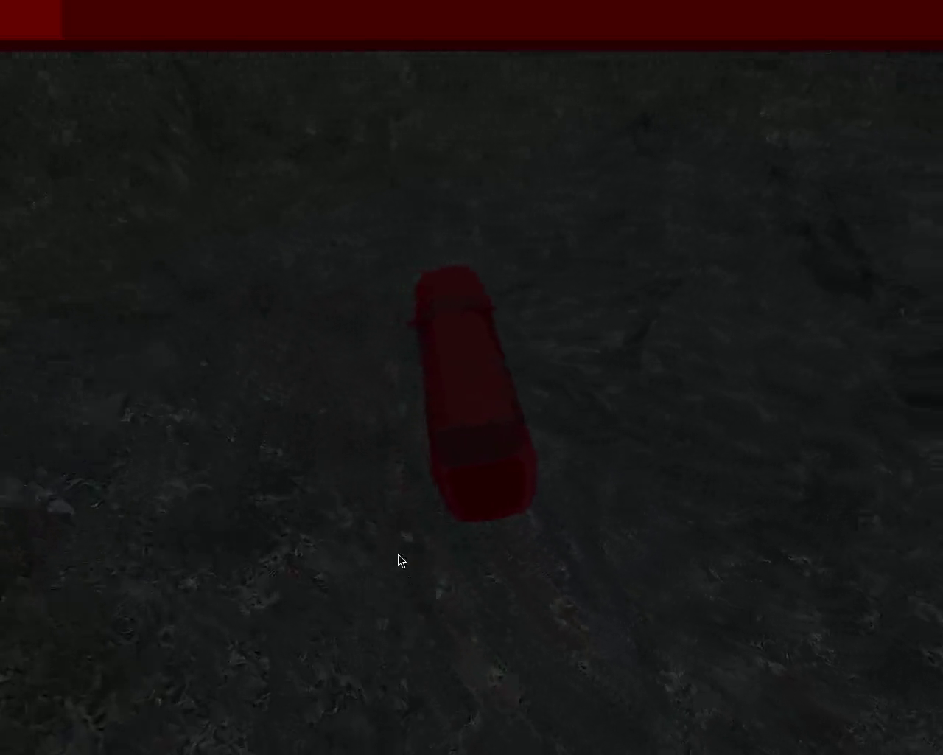
{"action": "key", "text": "Right"}
{"action": "key", "text": "Left"}
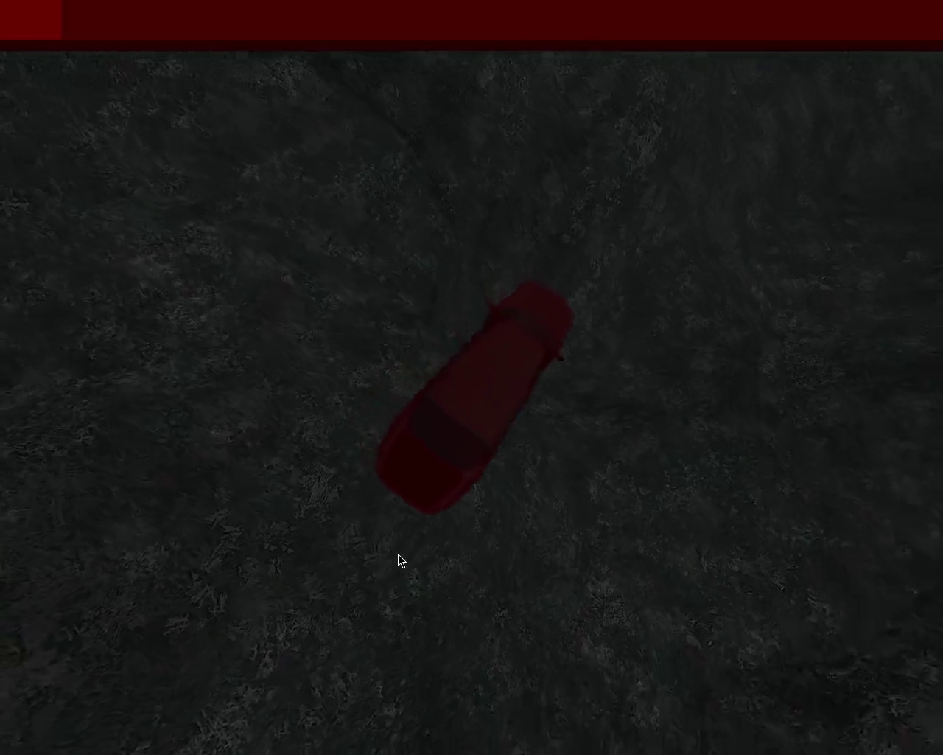
{"action": "key", "text": "Right"}
{"action": "key", "text": "Left"}
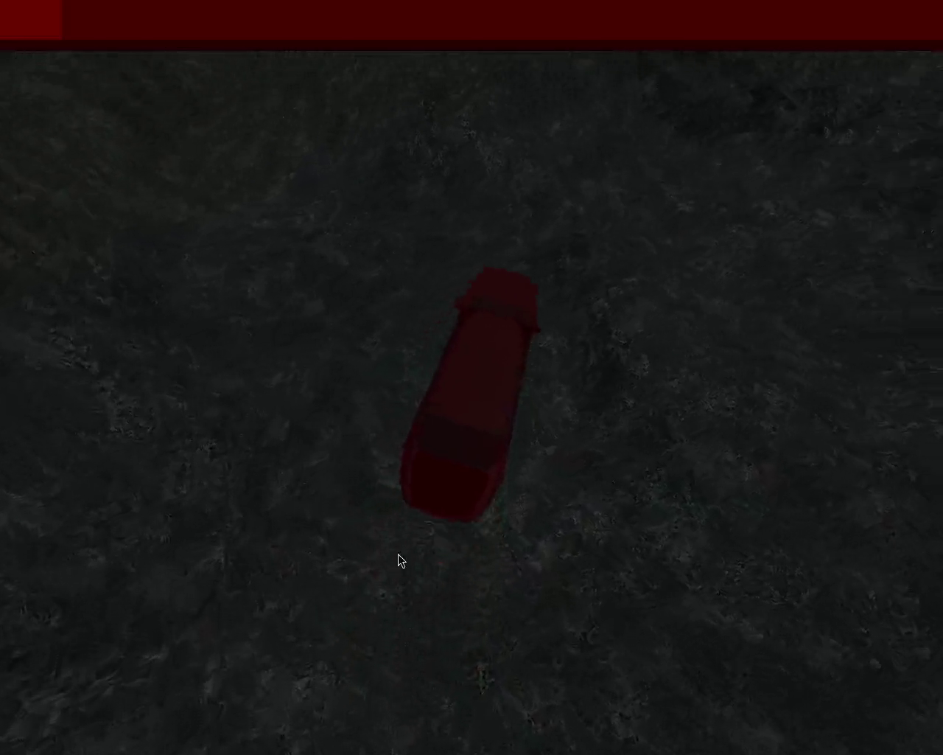
{"action": "key", "text": "Right"}
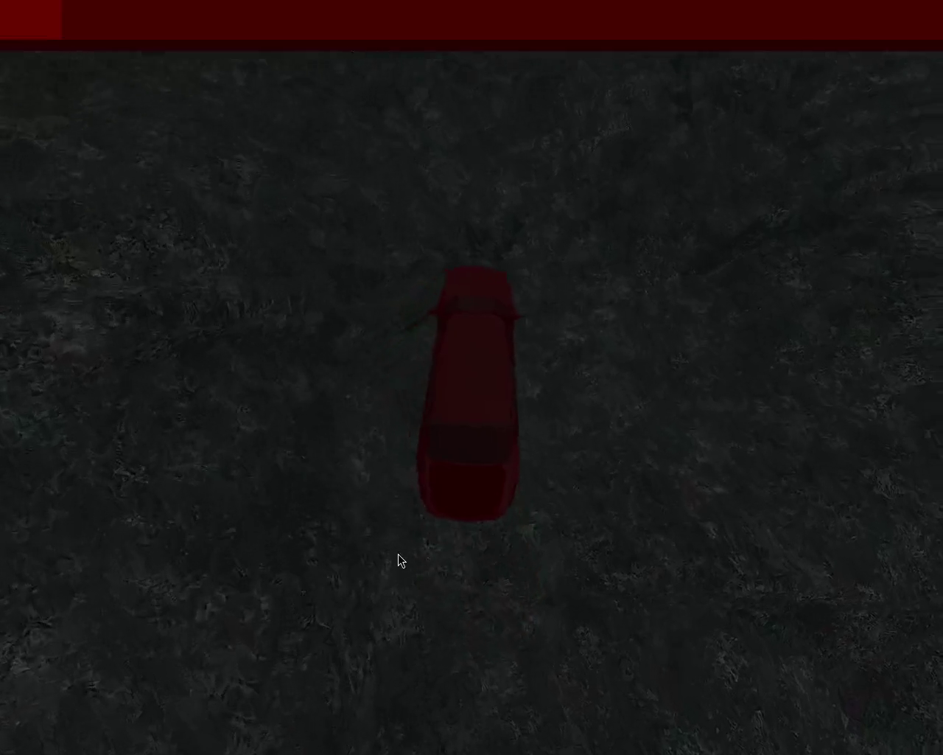
{"action": "key", "text": "Right"}
{"action": "key", "text": "Left"}
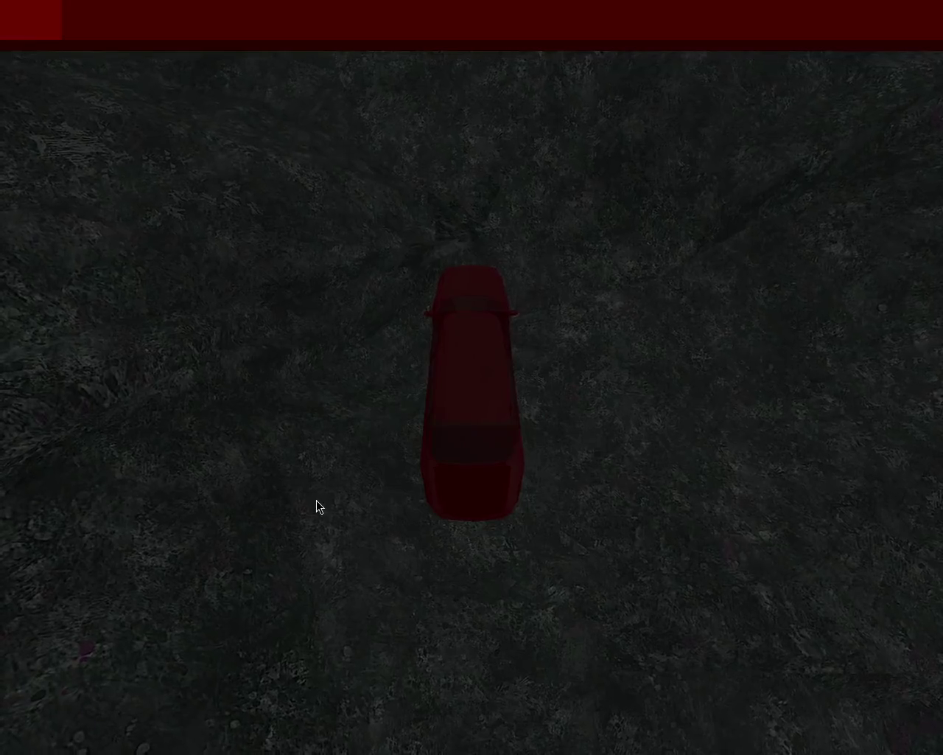
{"action": "key", "text": "Right"}
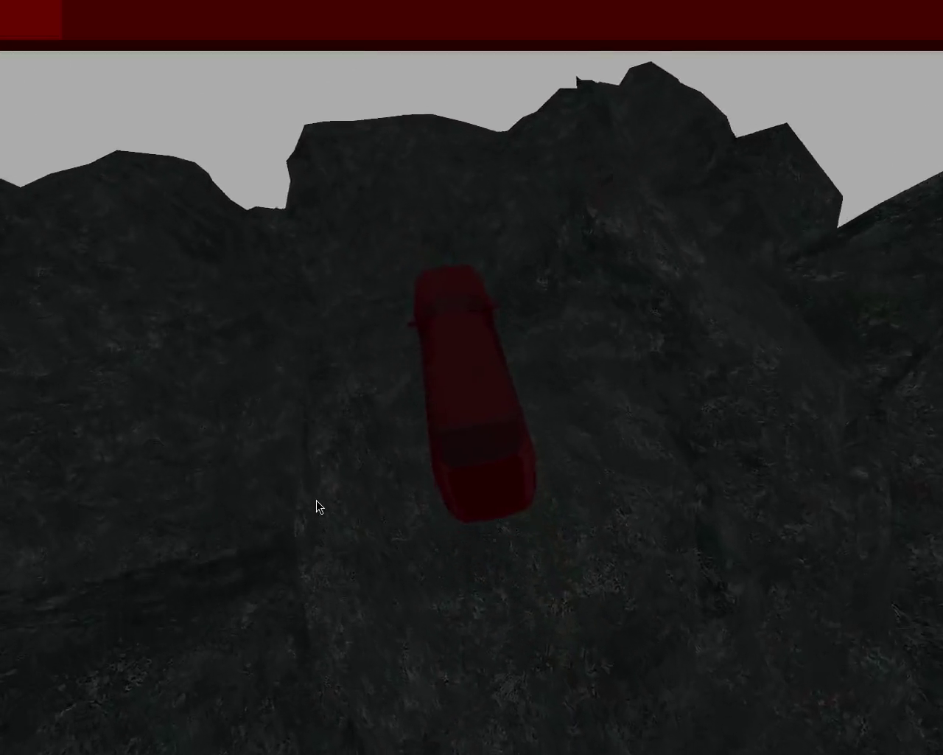
{"action": "key", "text": "Right"}
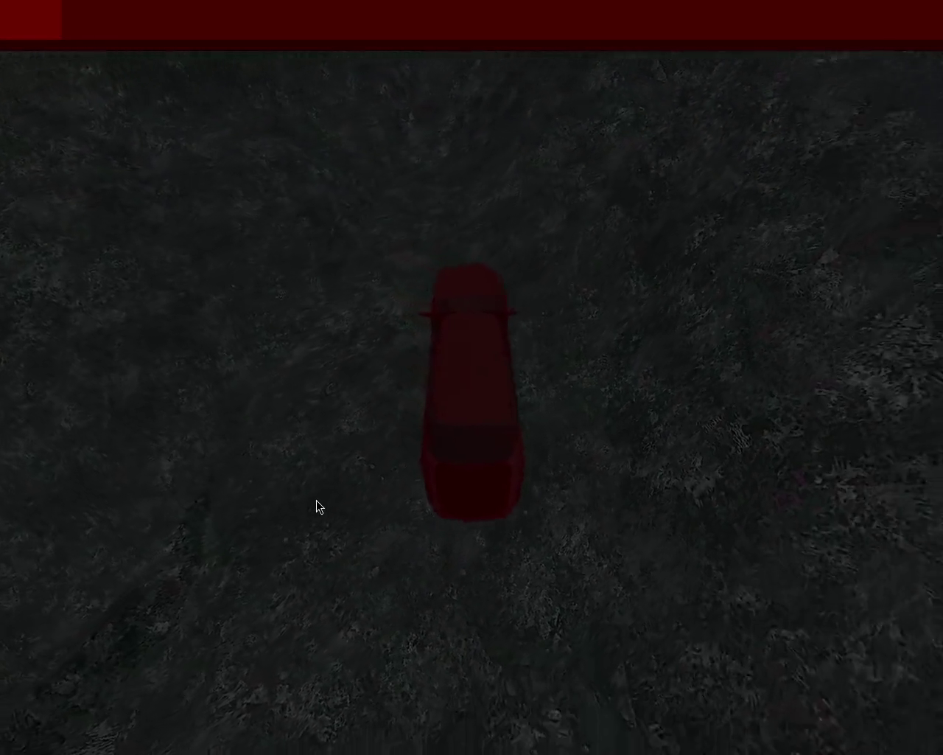
{"action": "key", "text": "Left"}
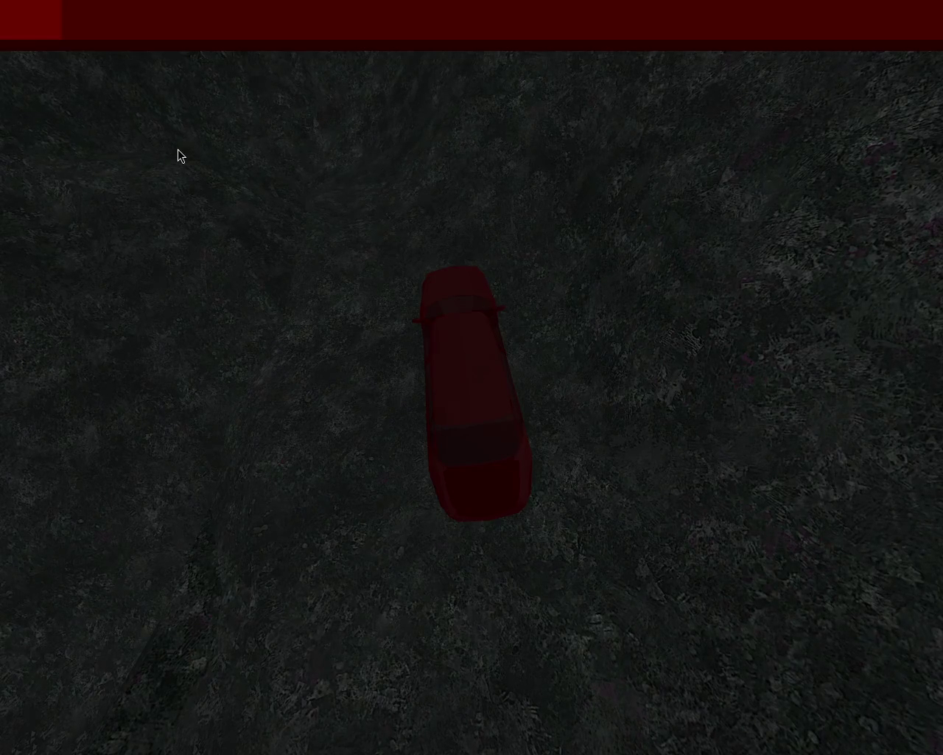
{"action": "key", "text": "Right"}
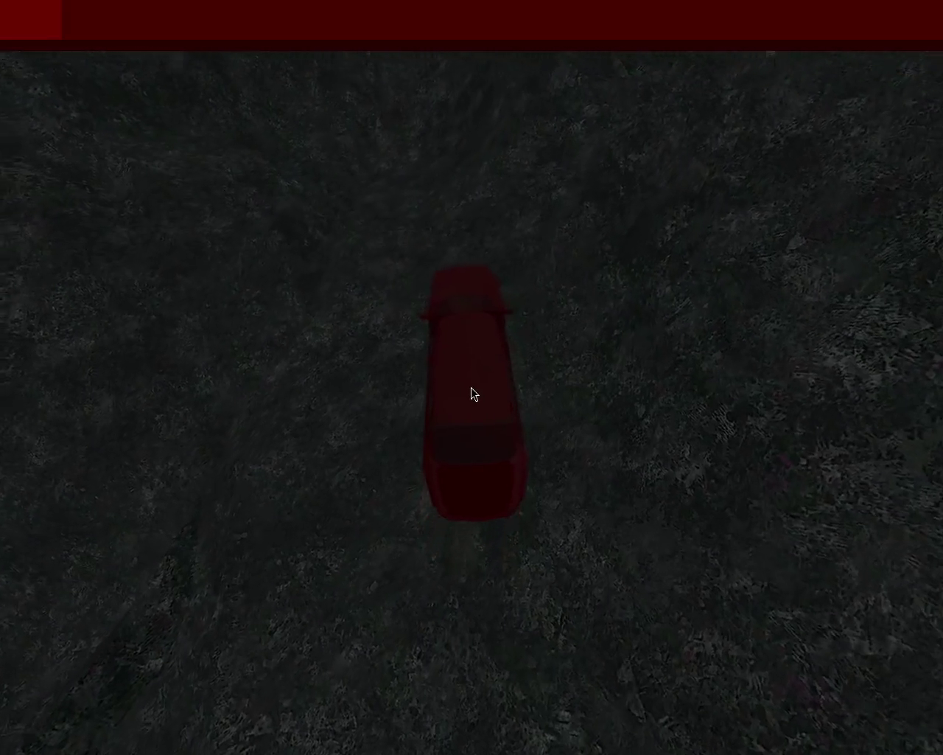
Step: Keep steering the car right toward the hills and left toward the cliffs with the arrow keys
{"action": "key", "text": "Left"}
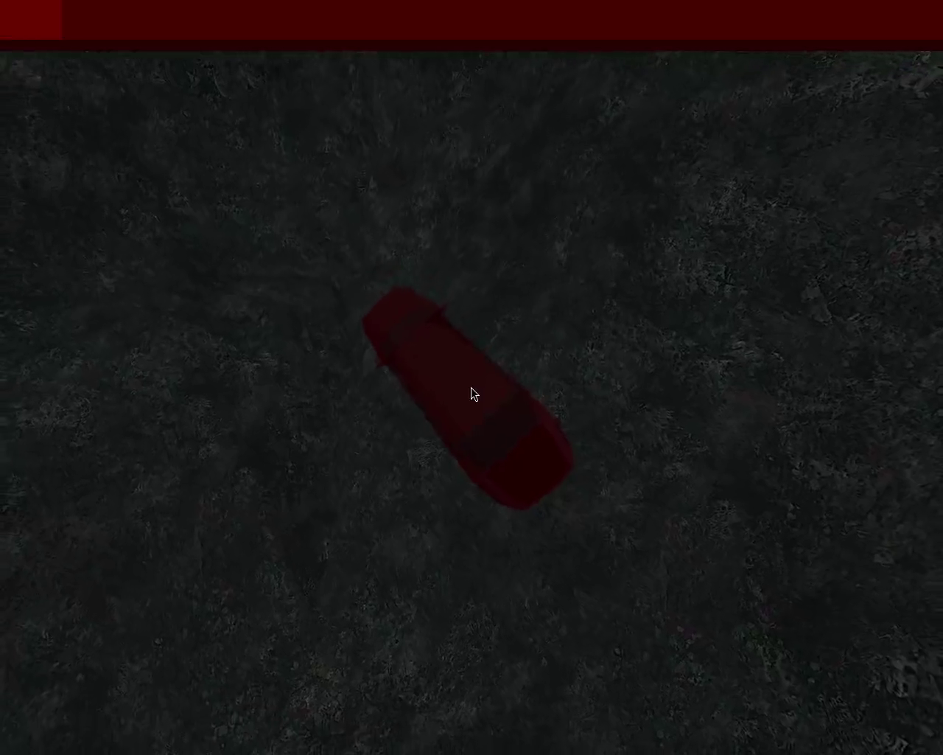
{"action": "key", "text": "Right"}
{"action": "key", "text": "Left"}
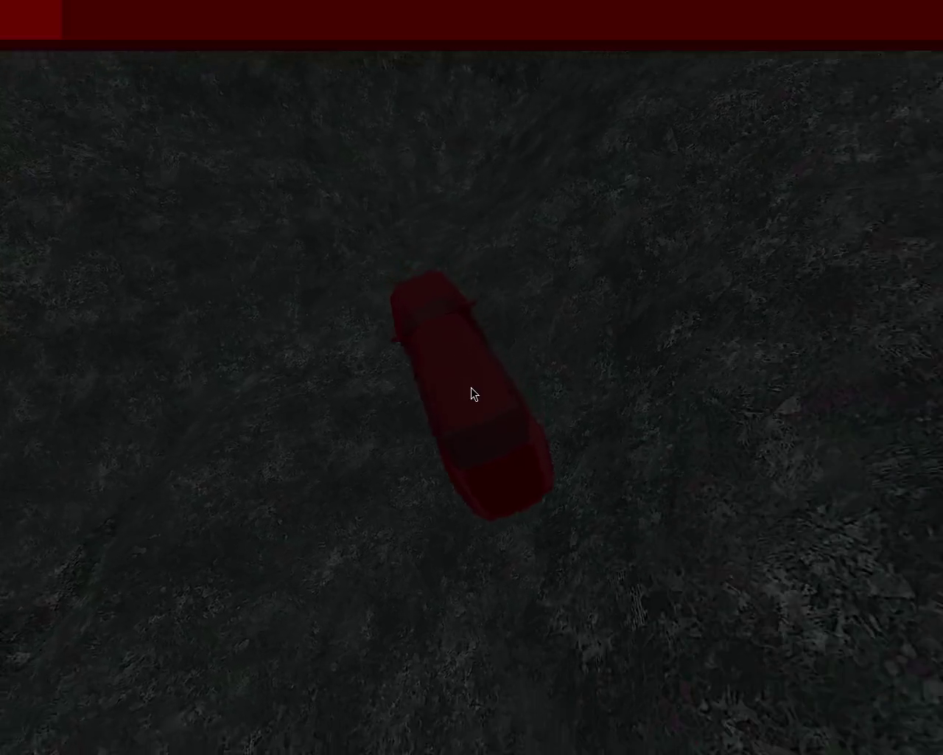
{"action": "key", "text": "Right"}
{"action": "key", "text": "Right"}
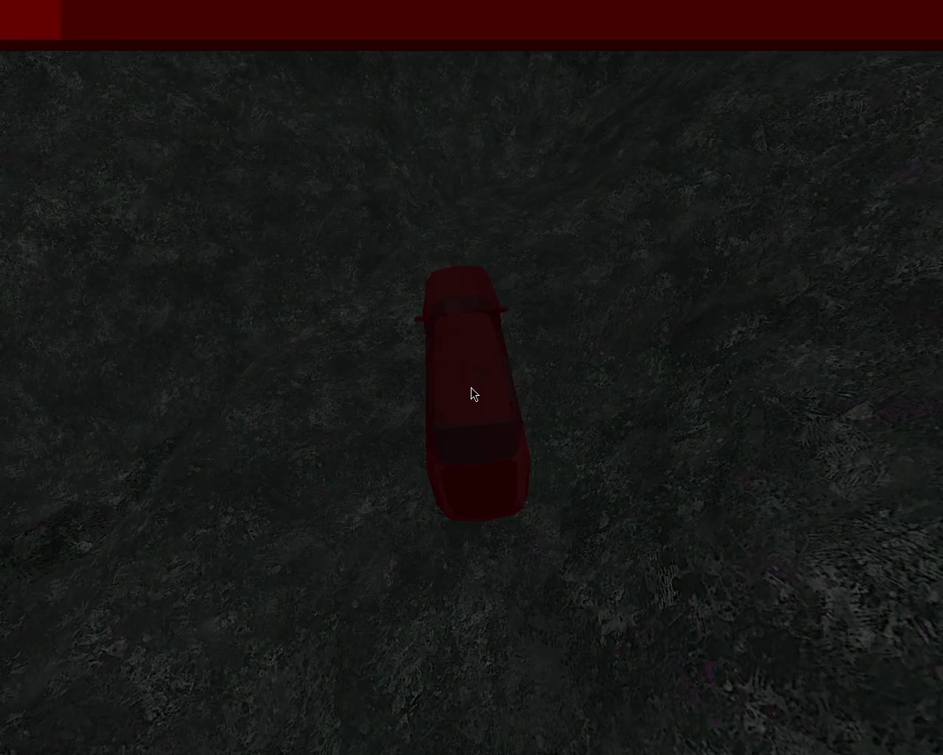
{"action": "key", "text": "Right"}
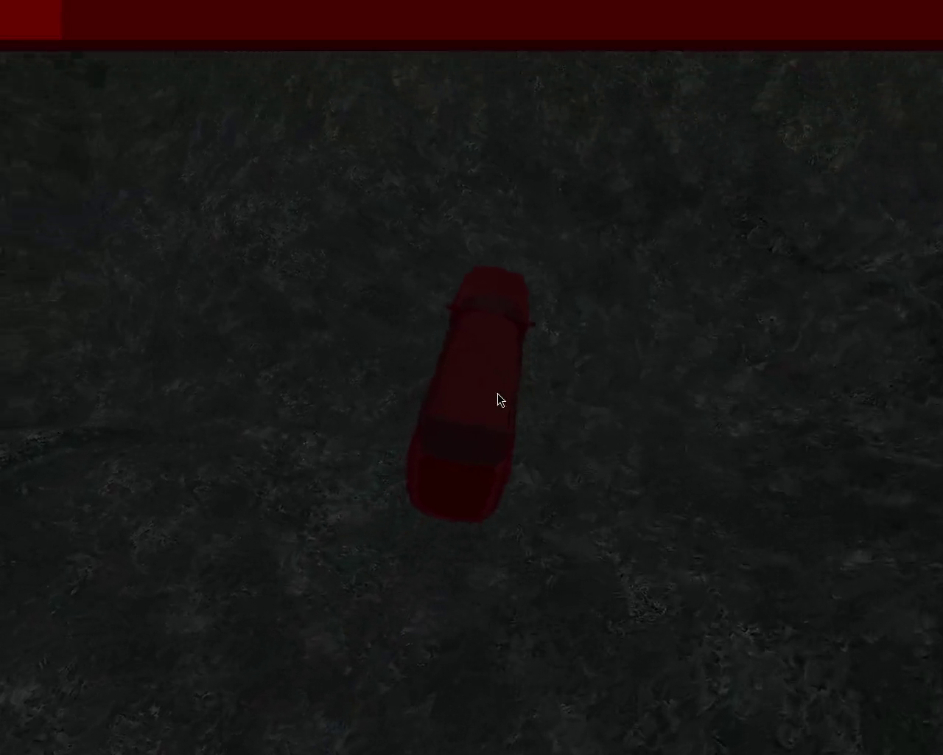
{"action": "key", "text": "Right"}
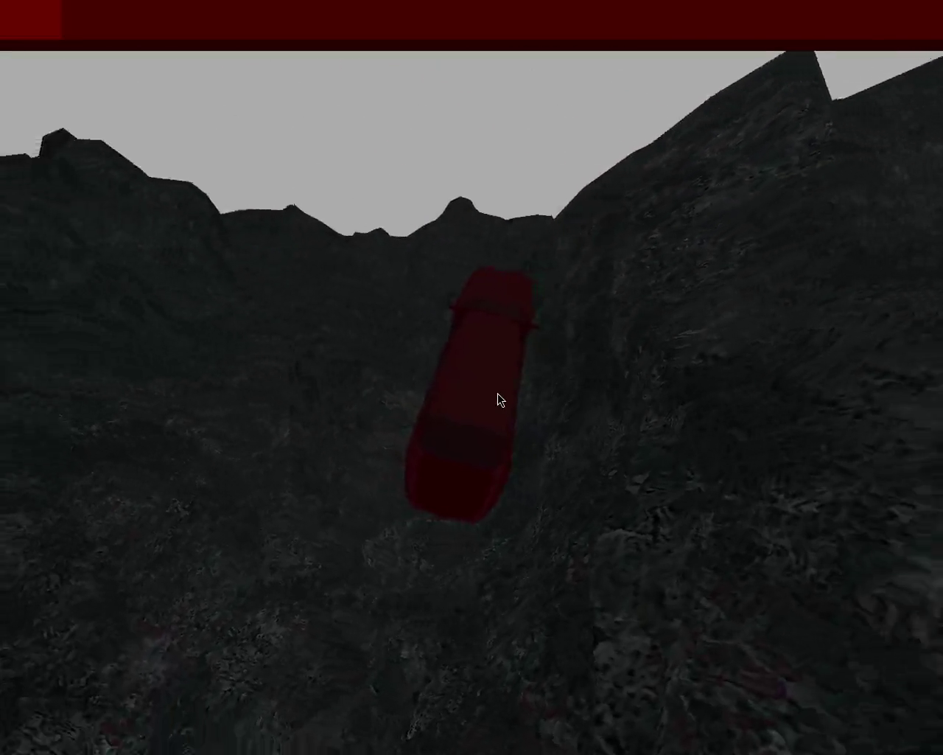
{"action": "key", "text": "Left"}
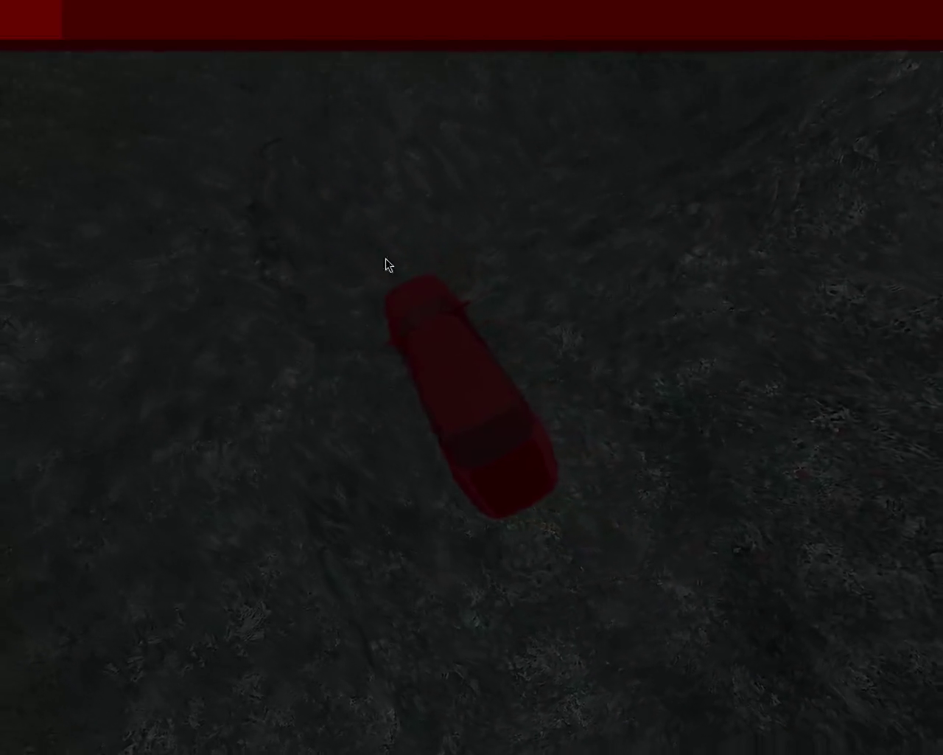
{"action": "key", "text": "Right"}
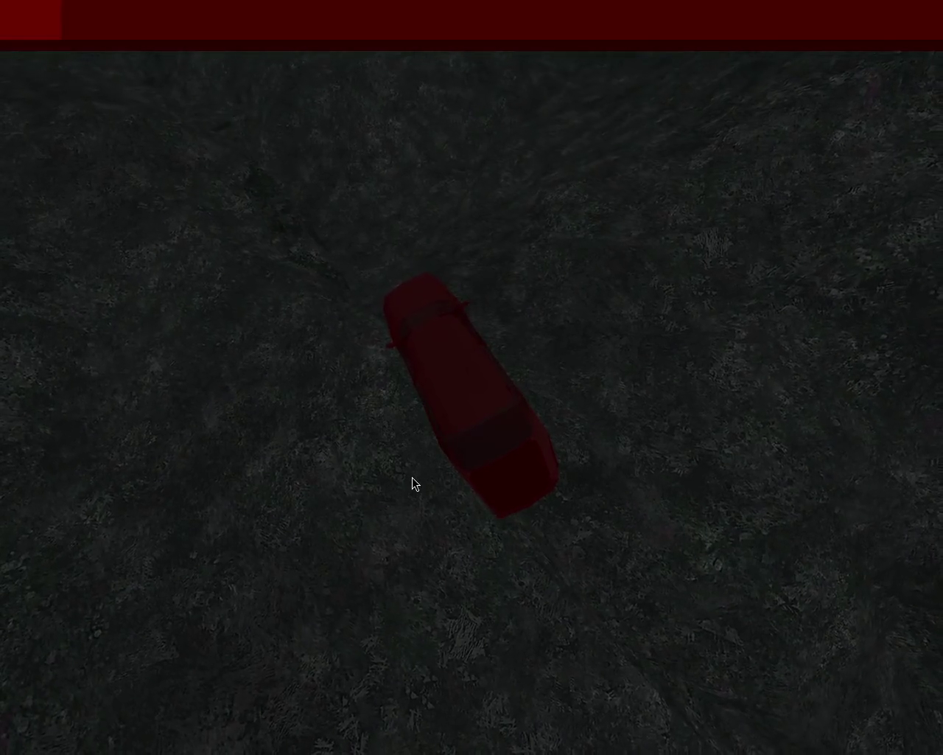
{"action": "key", "text": "Right"}
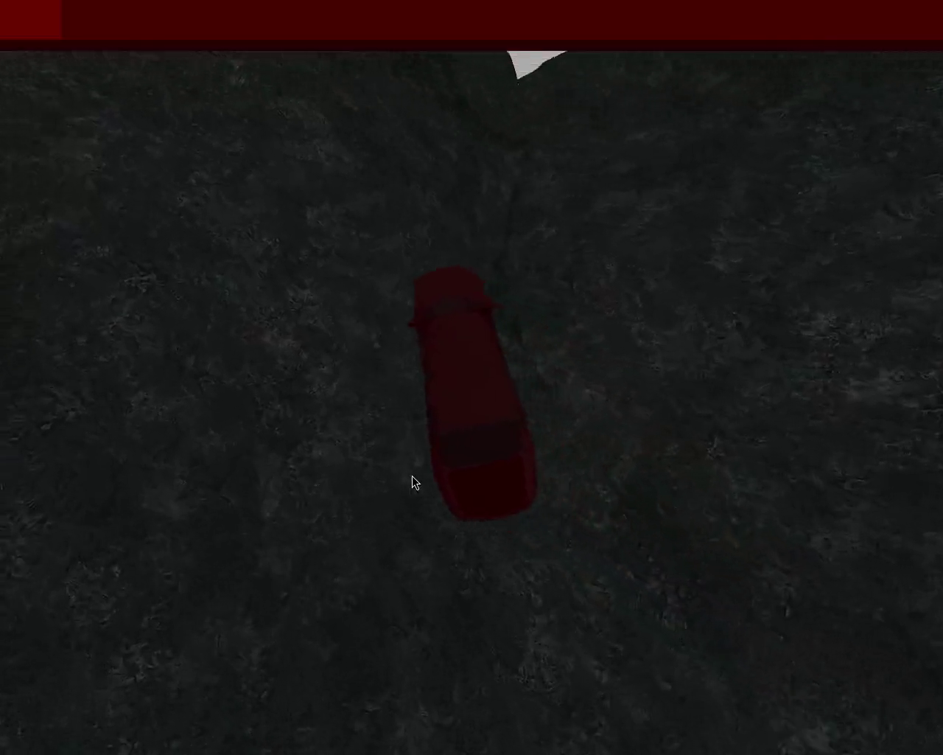
{"action": "key", "text": "Left"}
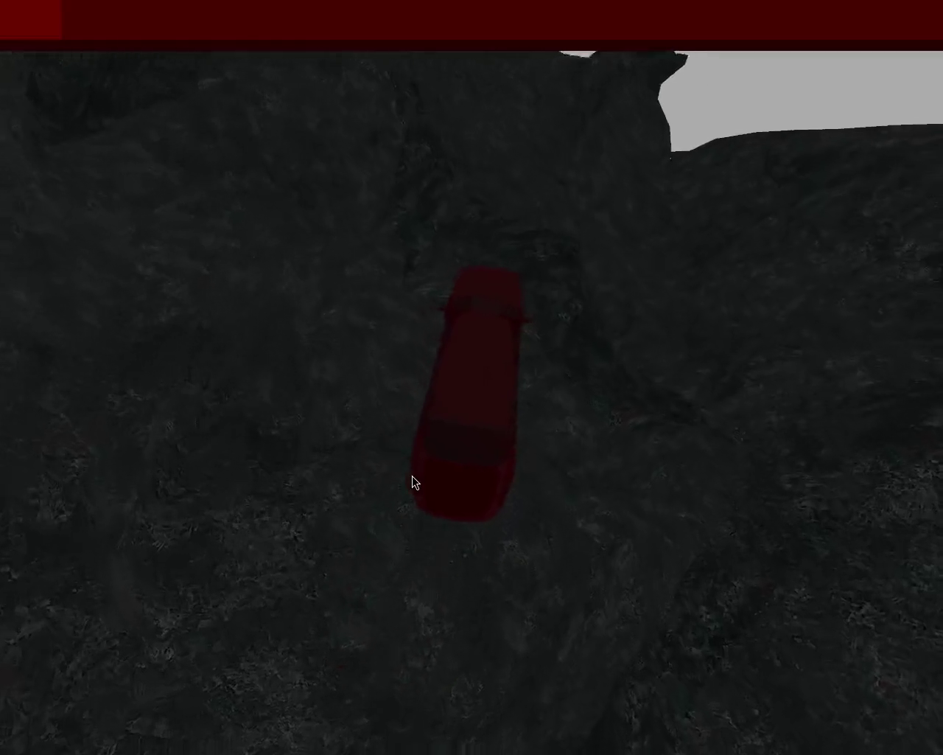
{"action": "key", "text": "Left"}
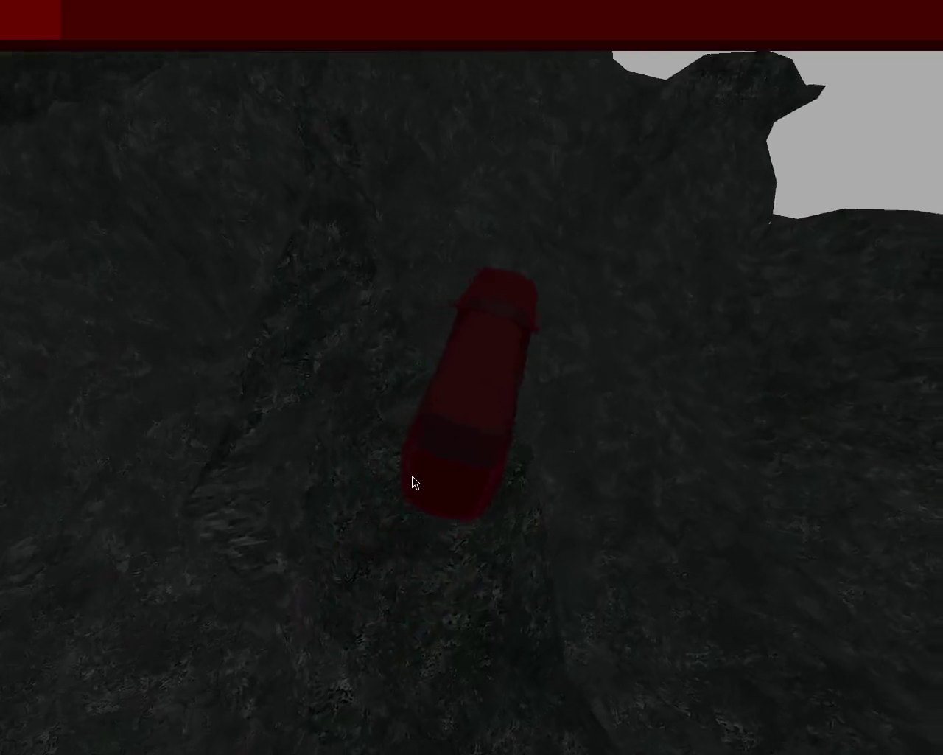
{"action": "key", "text": "Right"}
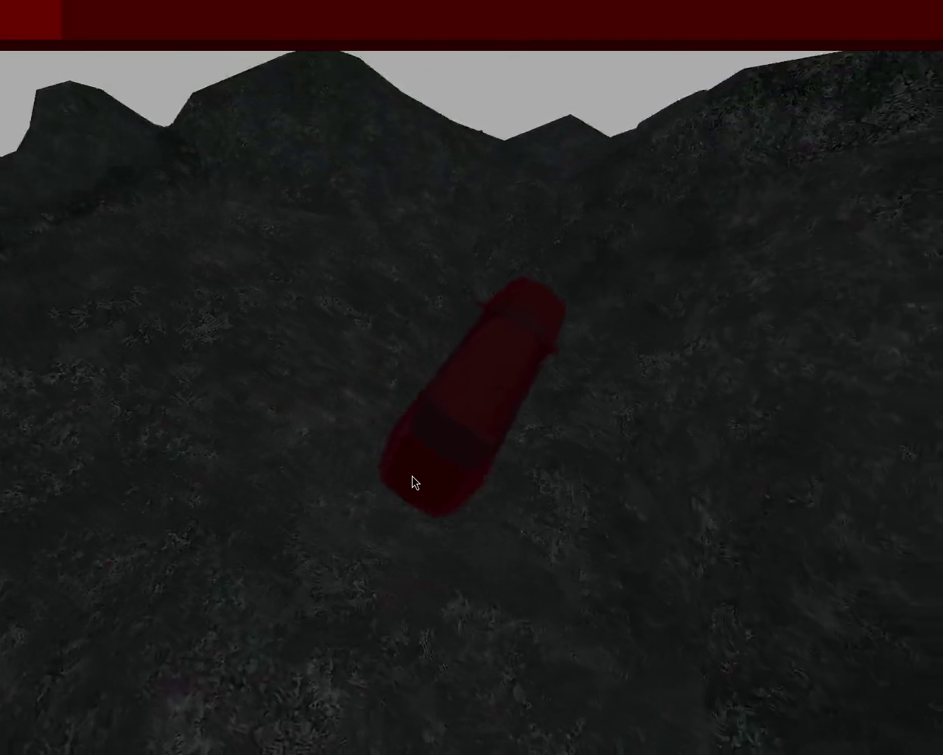
{"action": "key", "text": "Left"}
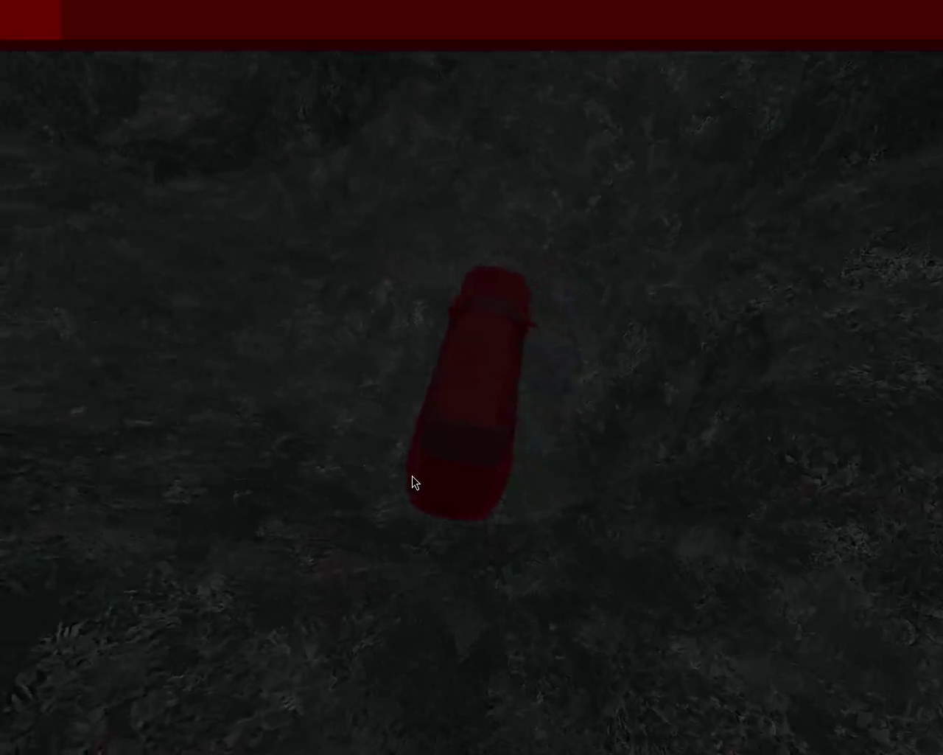
{"action": "key", "text": "Left"}
{"action": "key", "text": "Right"}
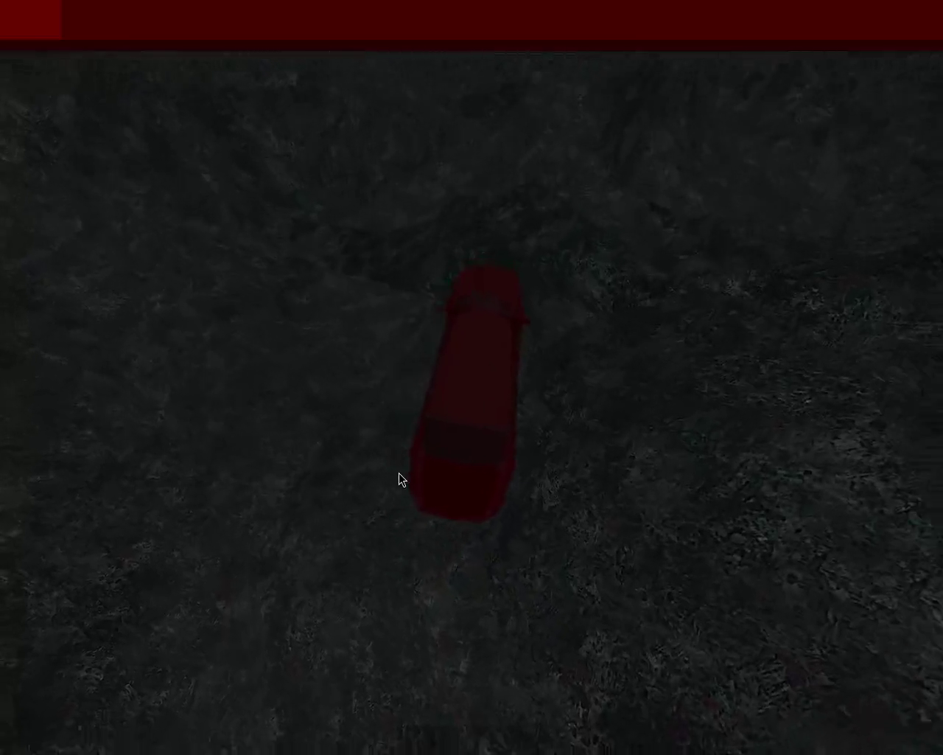
{"action": "key", "text": "Left"}
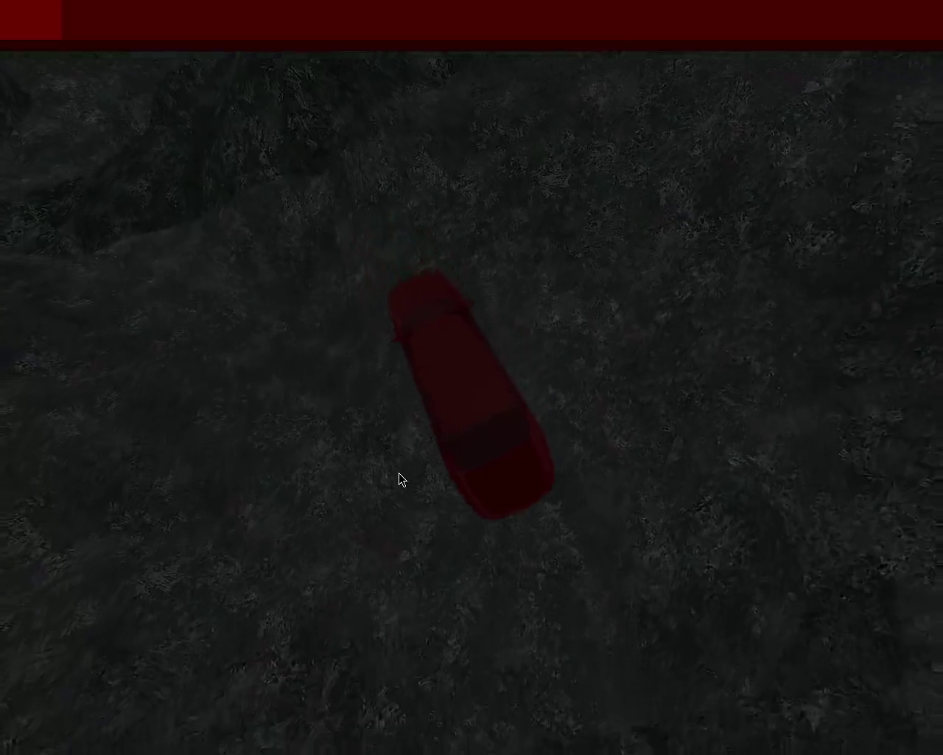
{"action": "key", "text": "Right"}
{"action": "key", "text": "Left"}
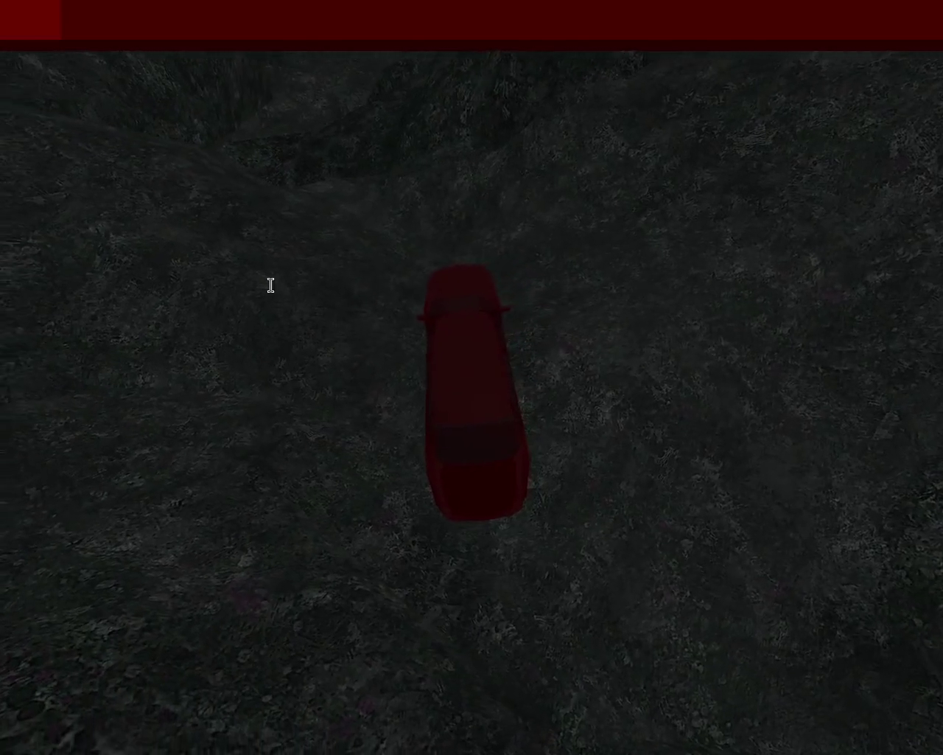
{"action": "key", "text": "Right"}
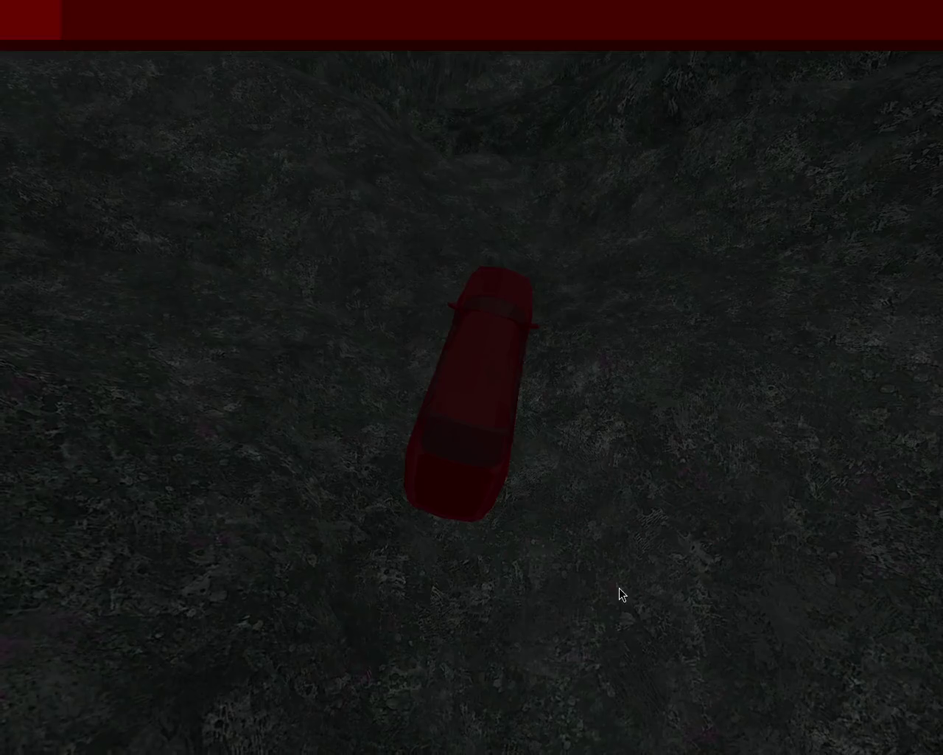
Step: Quit the running game and close its window with Escape
{"action": "key", "text": "Escape"}
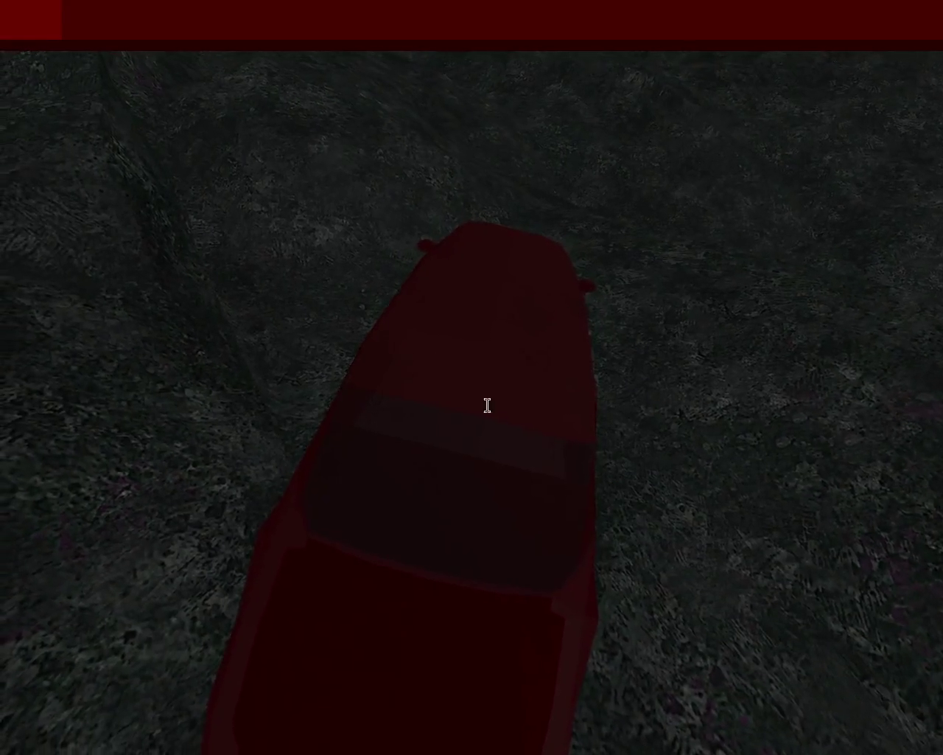
{"action": "key", "text": "Escape"}
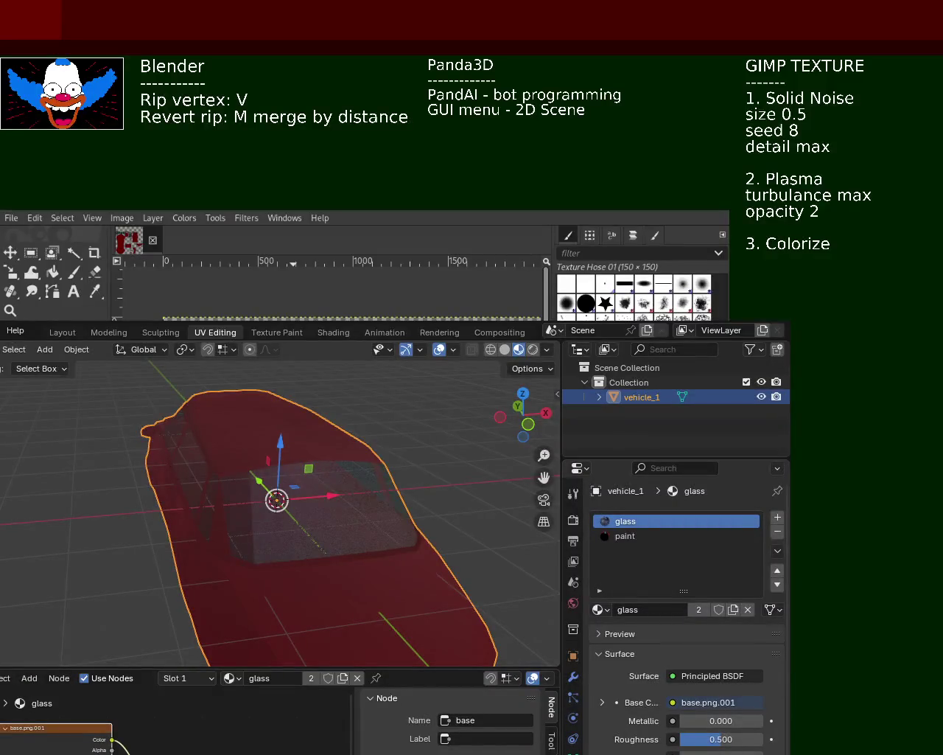
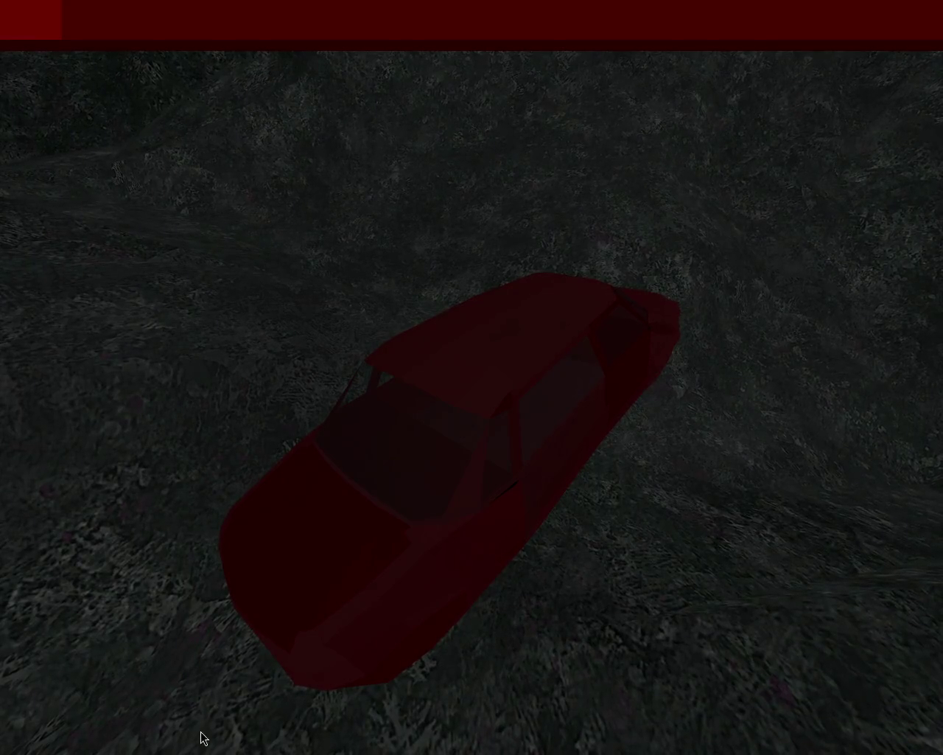
Step: Drive the red car forward across the dark slope until grey sky and hills appear
{"action": "key", "text": "Up"}
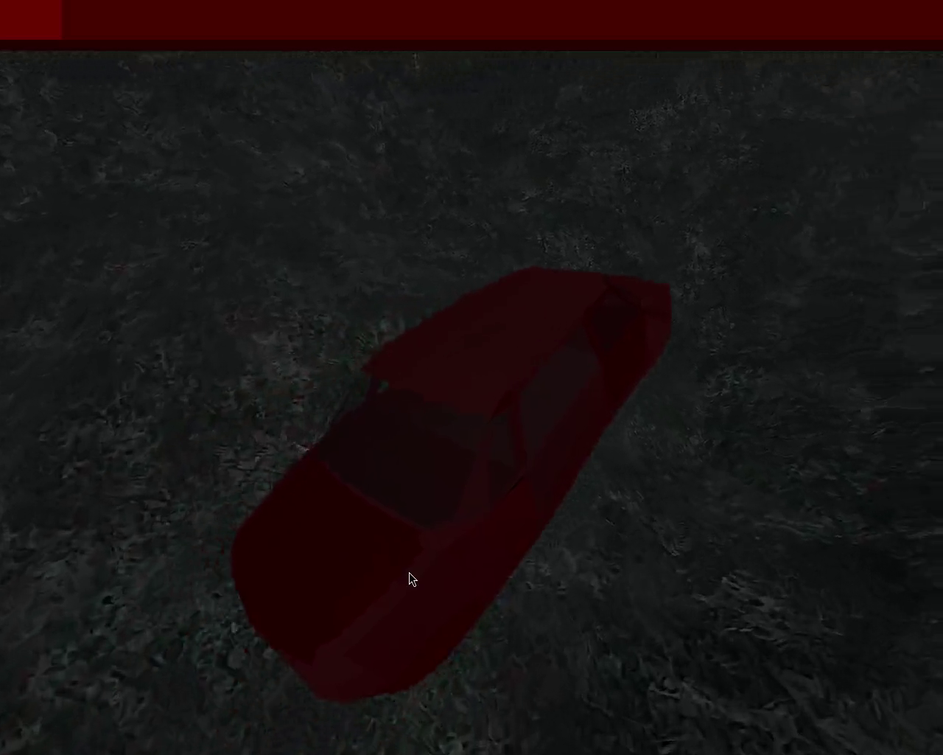
{"action": "key", "text": "Up"}
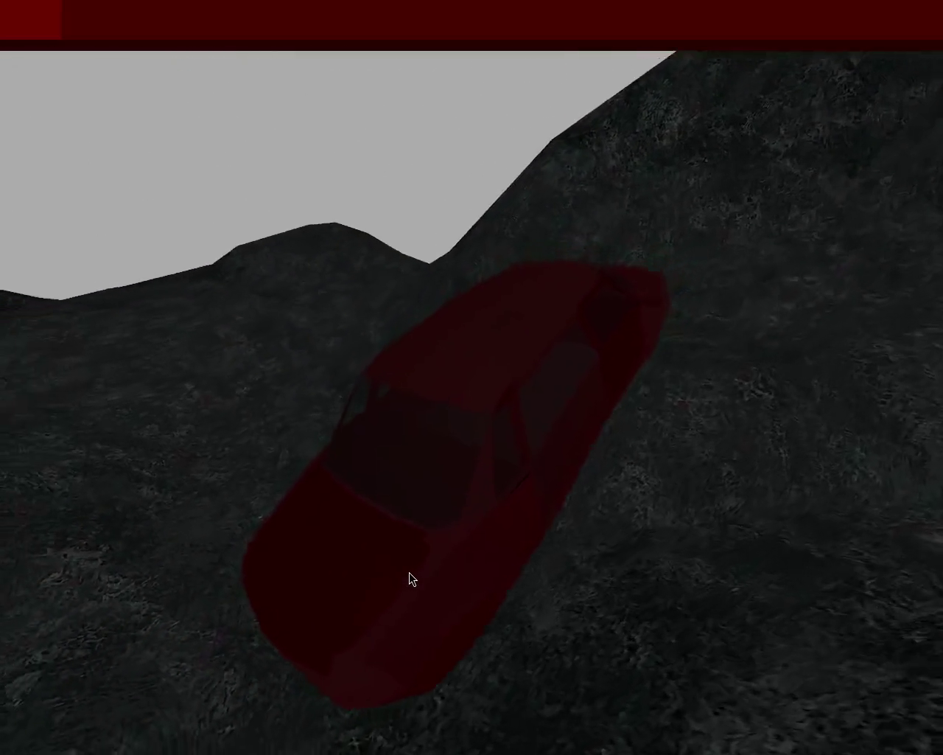
{"action": "key", "text": "Up"}
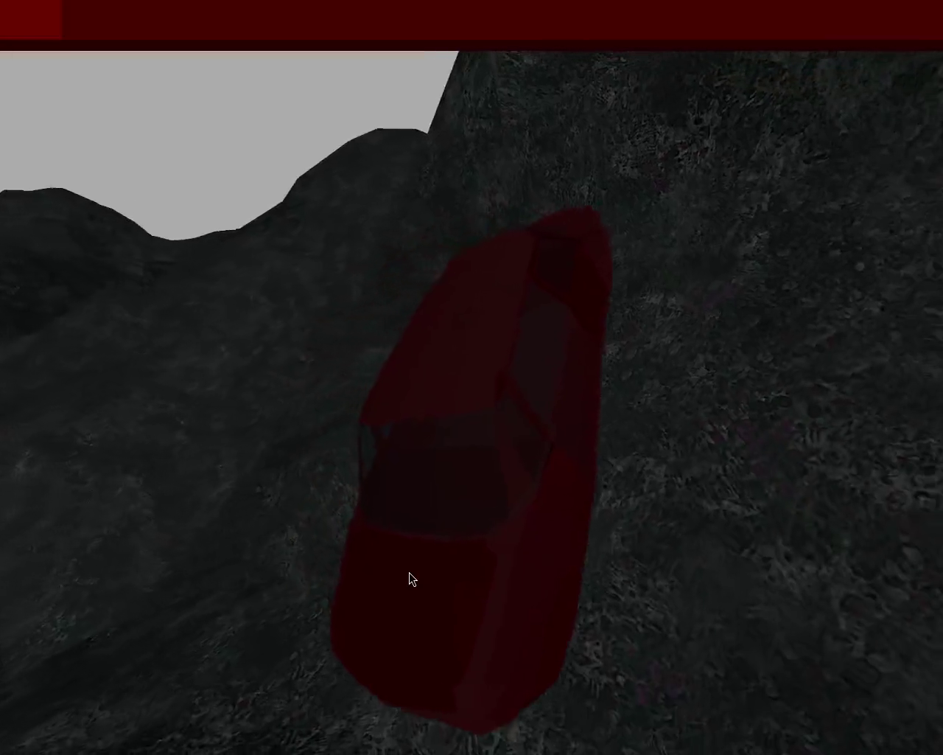
{"action": "key", "text": "Up"}
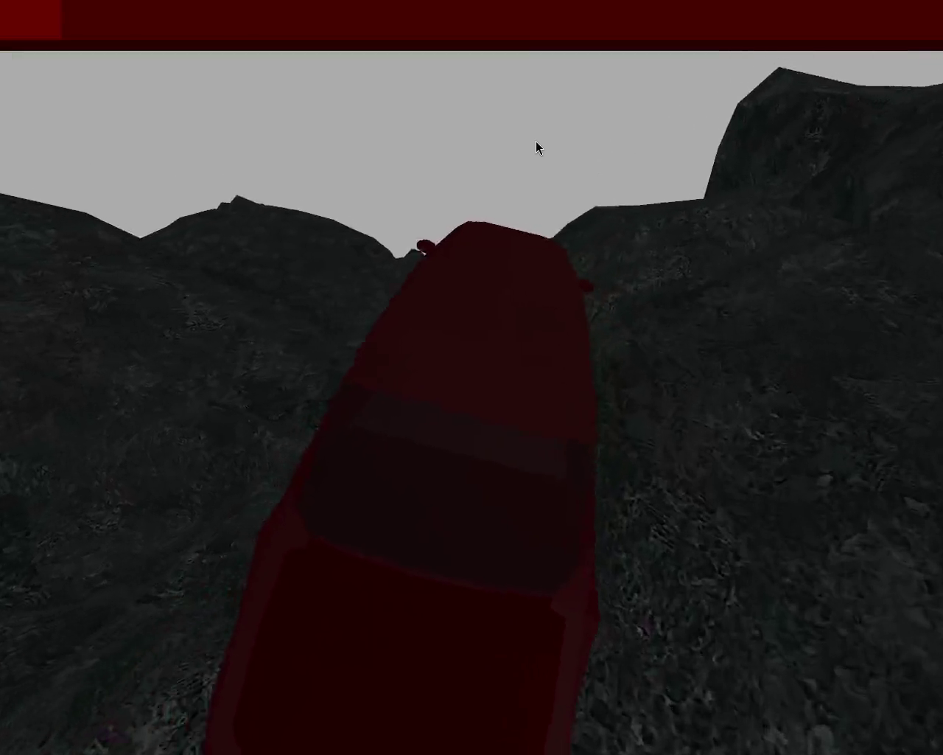
Step: Drive the red car through the canyon and up the rocky slope
{"action": "key", "text": "Up"}
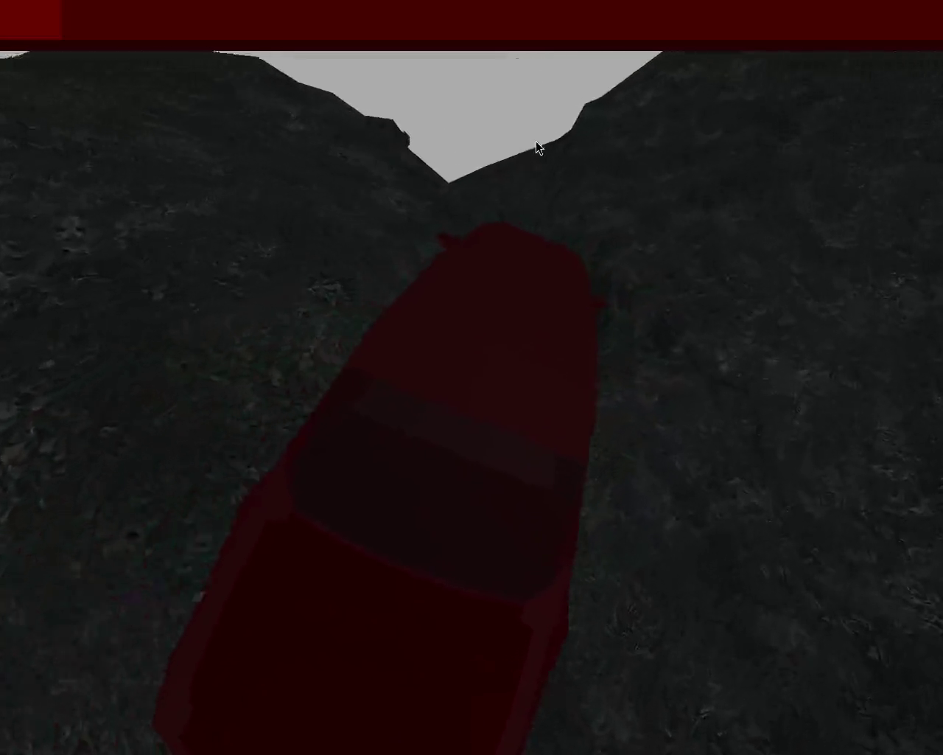
{"action": "key", "text": "Up"}
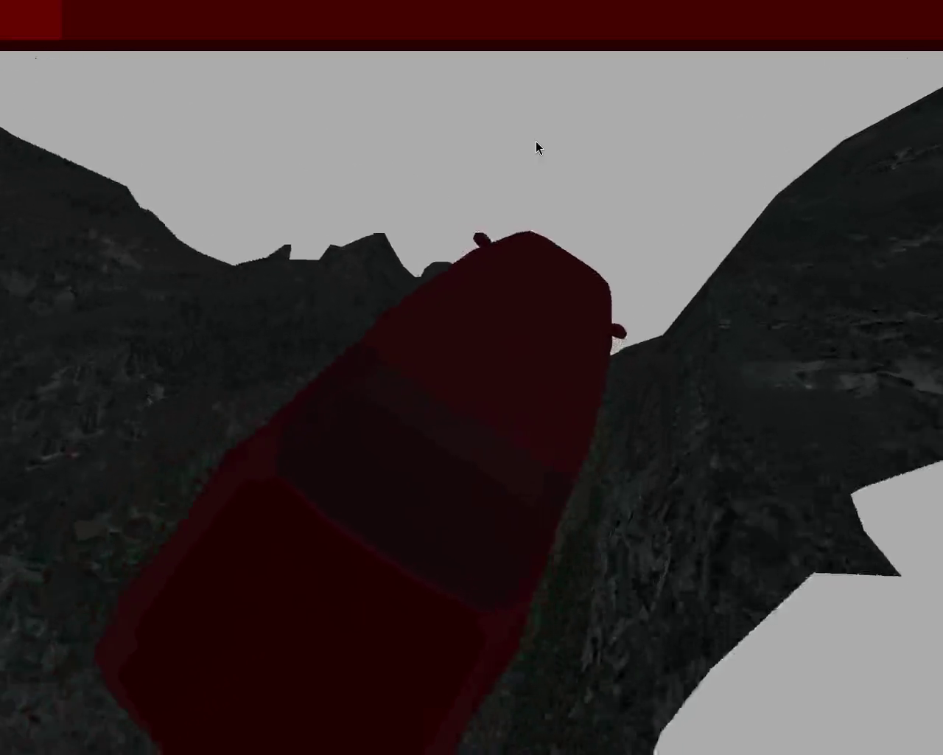
{"action": "key", "text": "Up"}
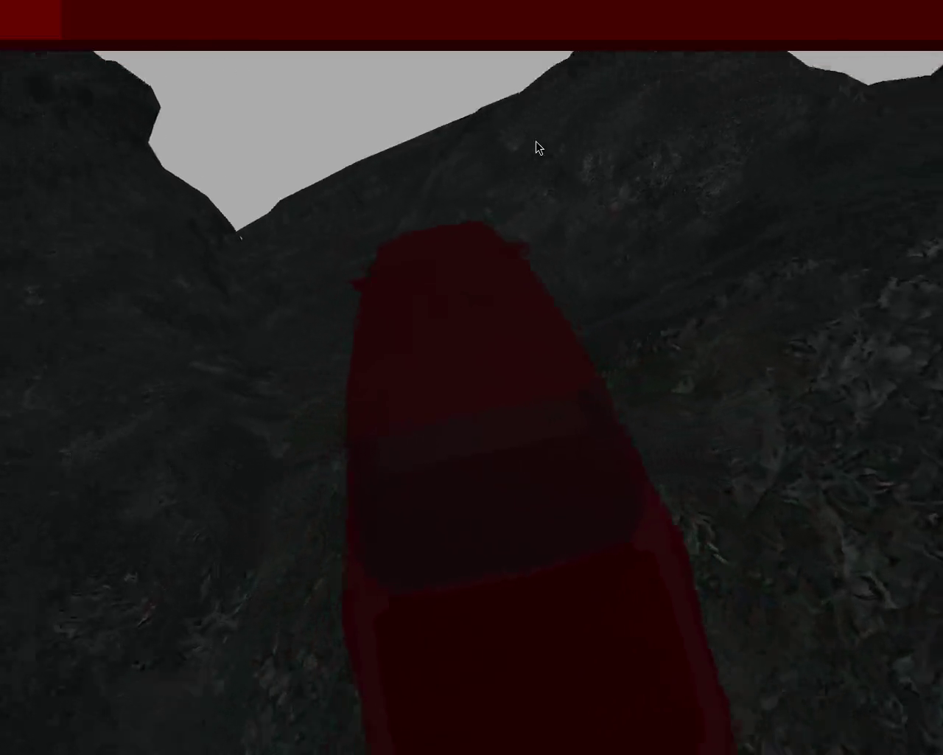
{"action": "key", "text": "Up"}
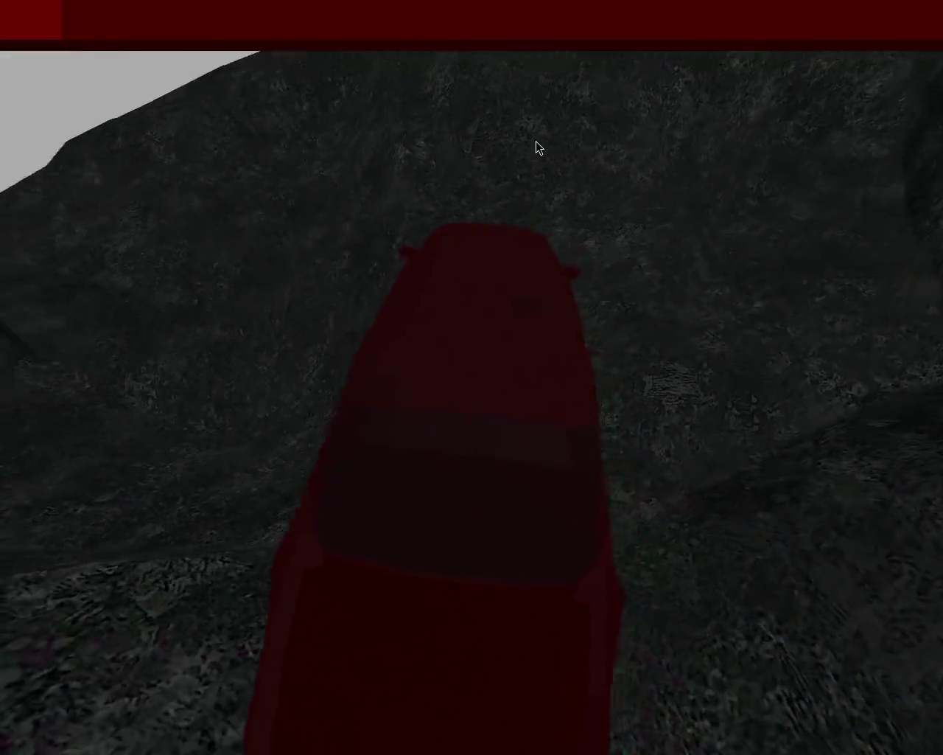
{"action": "key", "text": "Up"}
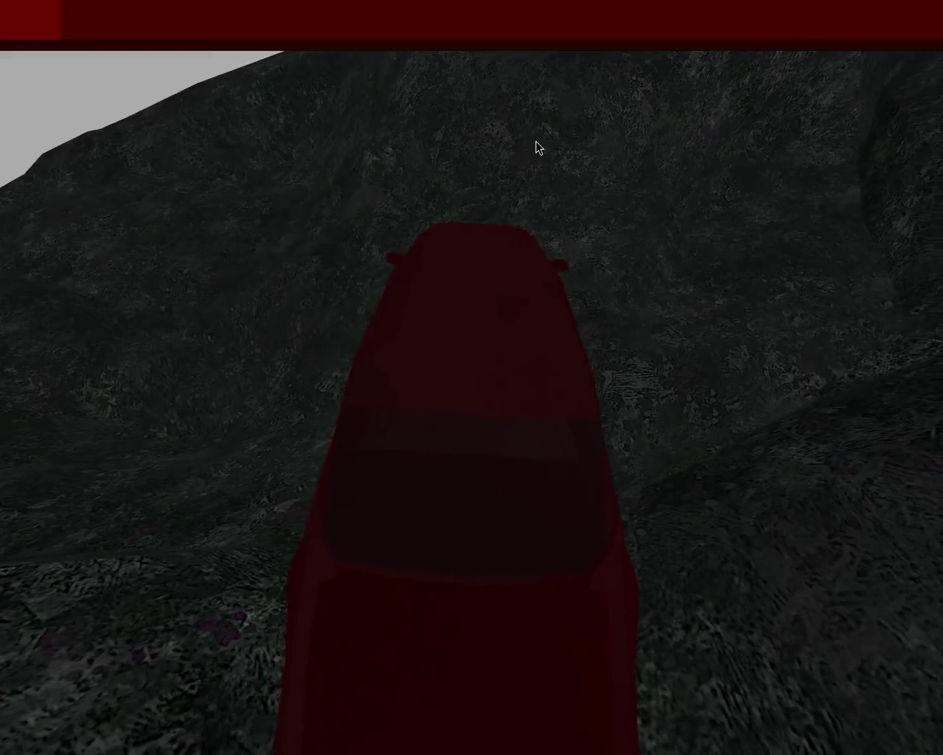
{"action": "key", "text": "Left"}
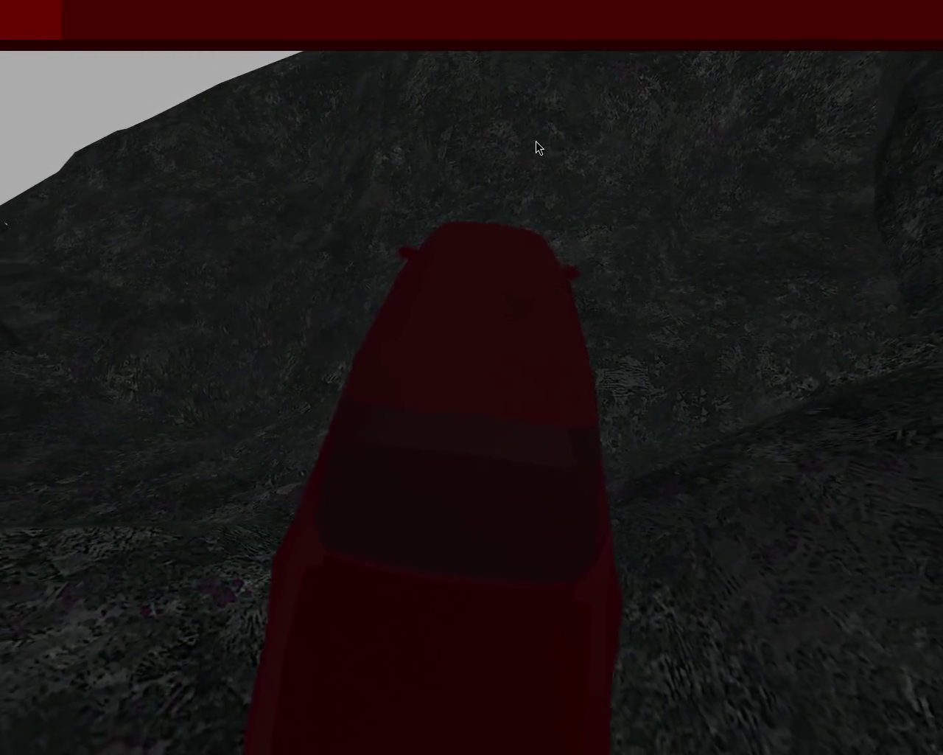
{"action": "key", "text": "Up"}
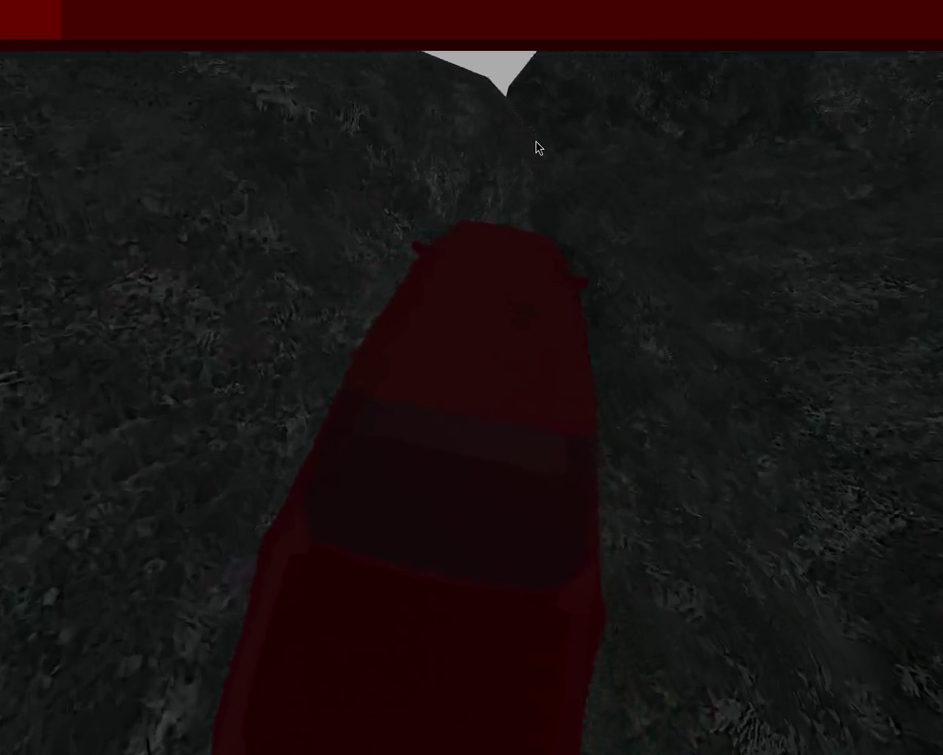
{"action": "key", "text": "Right"}
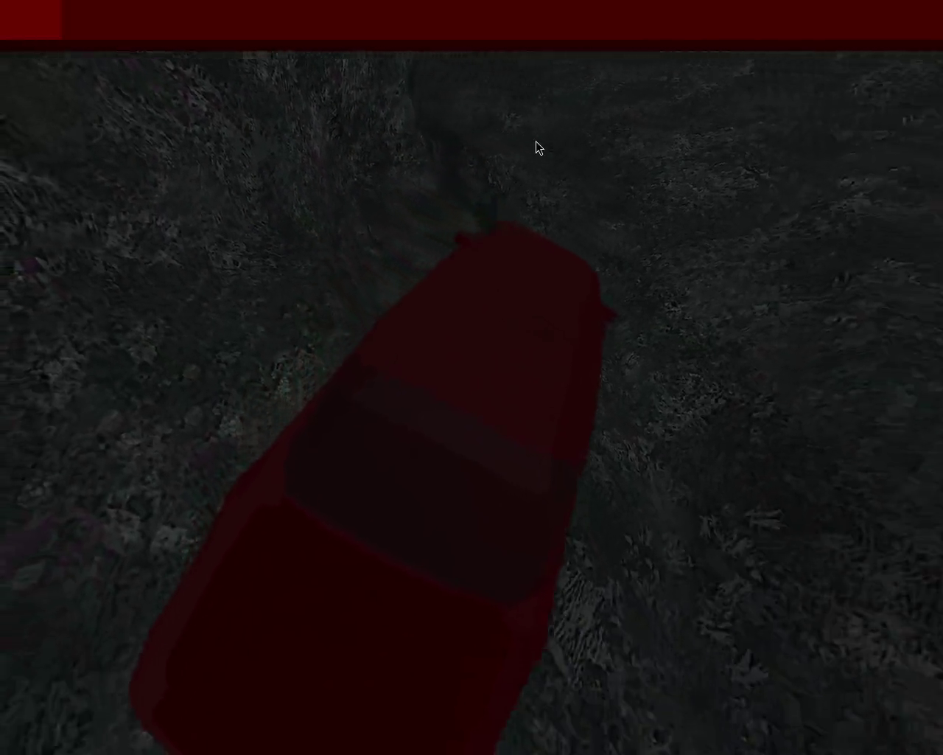
{"action": "key", "text": "Up"}
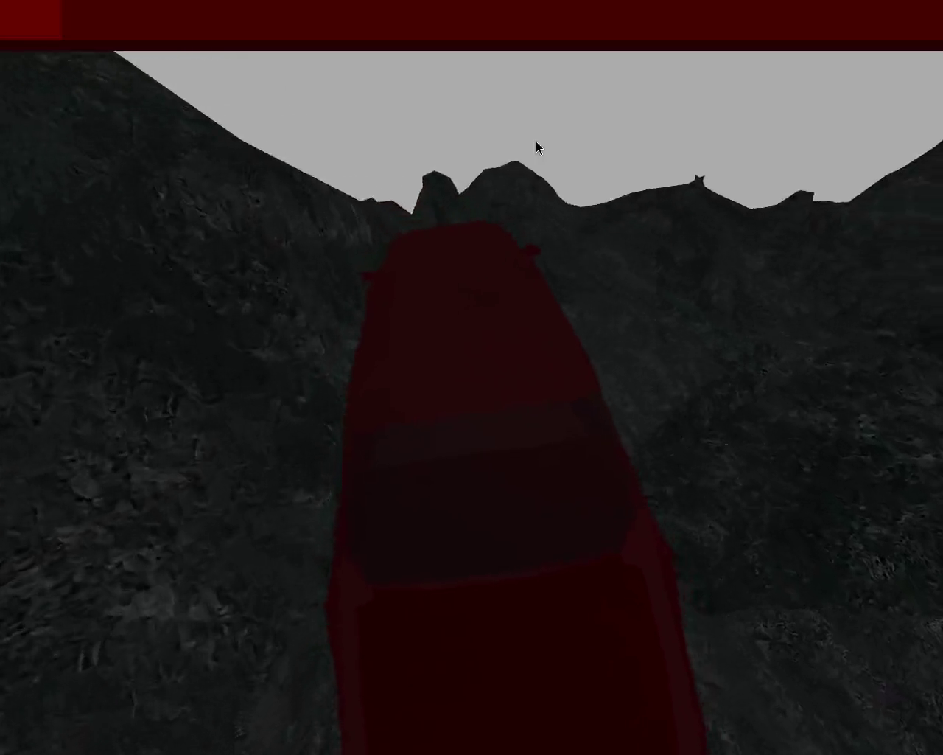
Step: Steer the car left over the crest and keep climbing the steeper slope
{"action": "key", "text": "Left"}
{"action": "key", "text": "Up"}
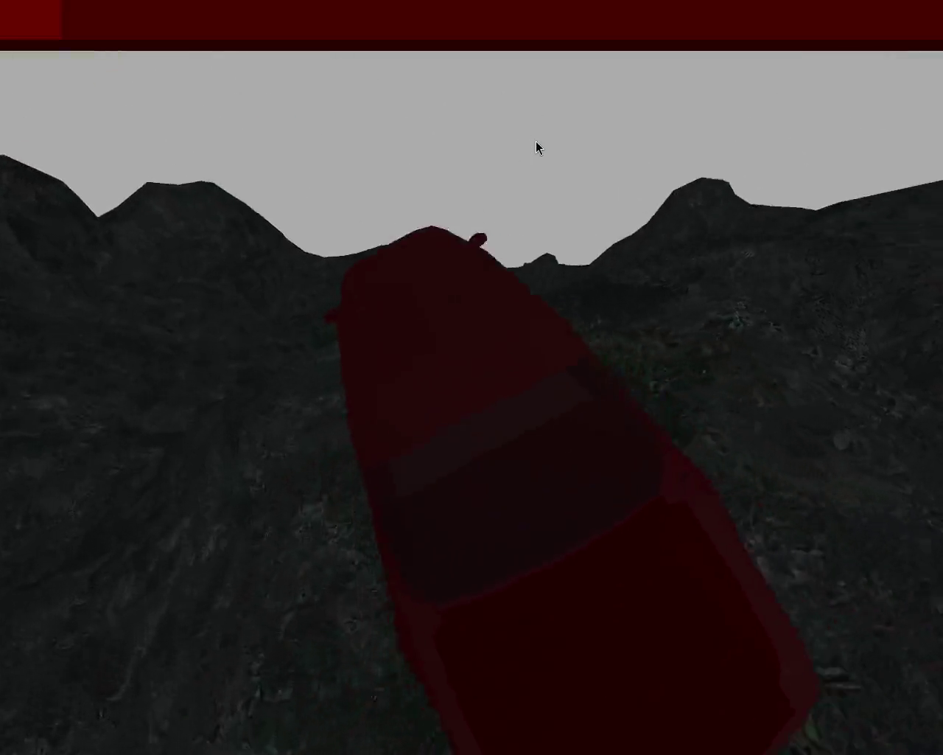
{"action": "key", "text": "Up"}
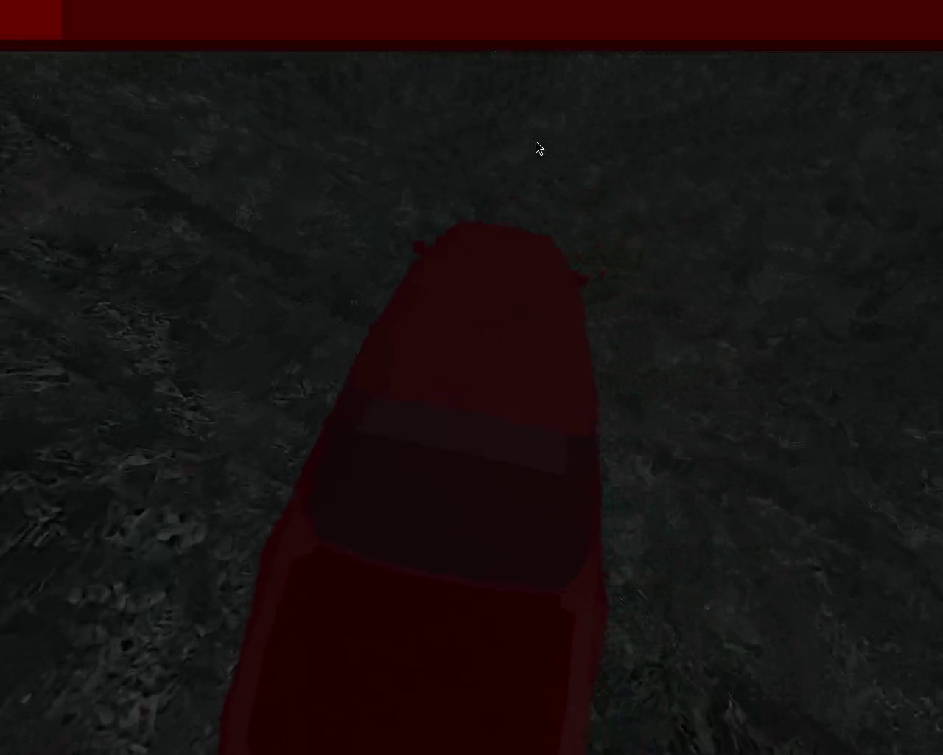
{"action": "key", "text": "Up"}
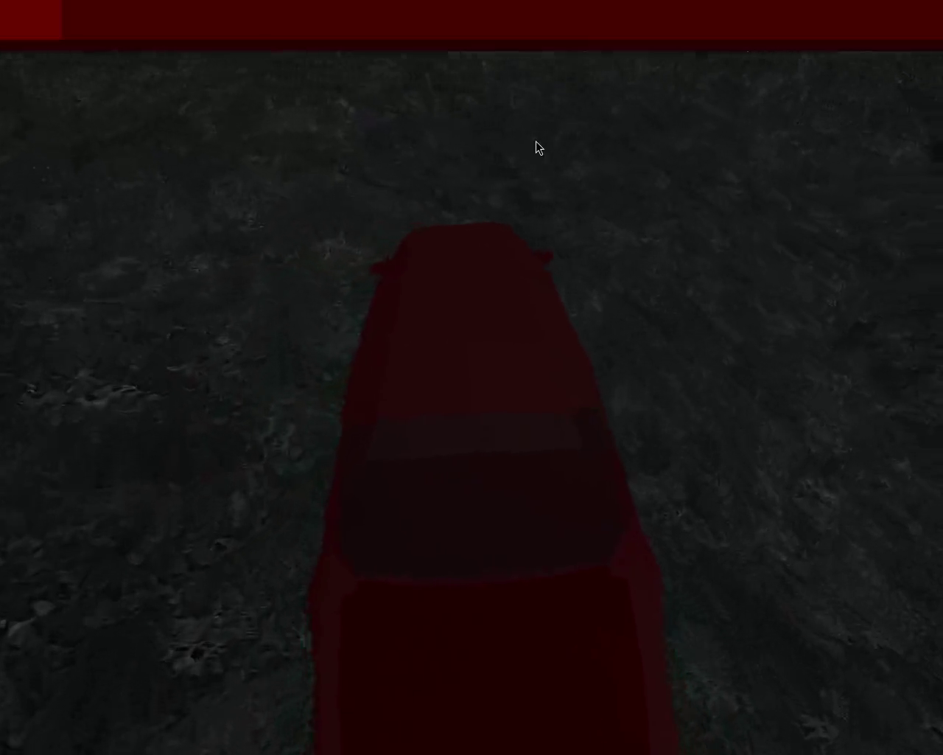
{"action": "key", "text": "Up"}
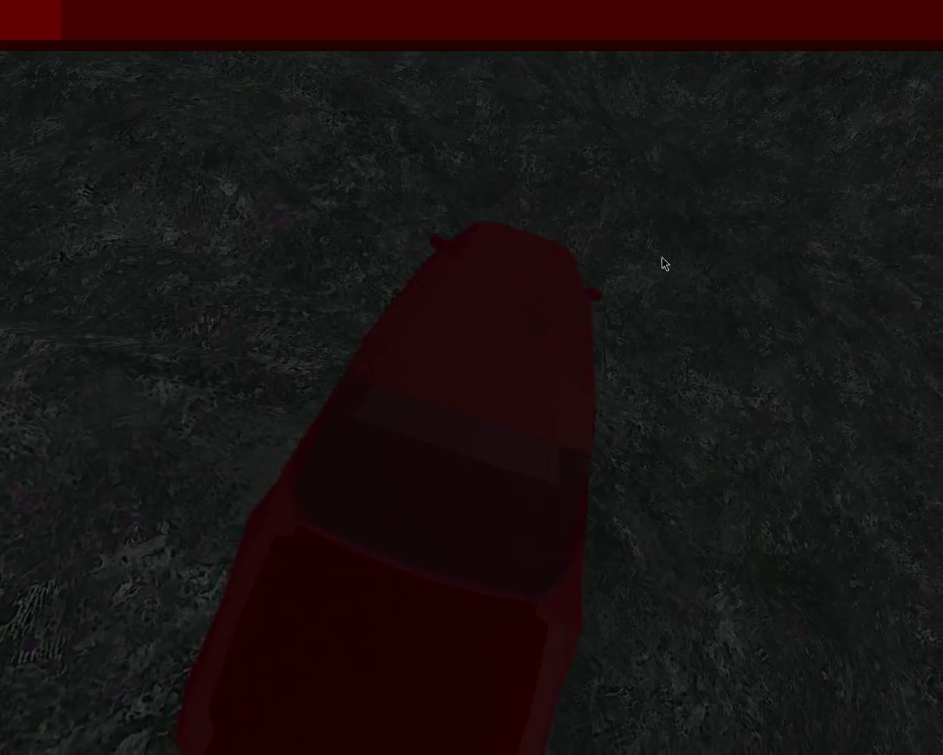
{"action": "key", "text": "Up"}
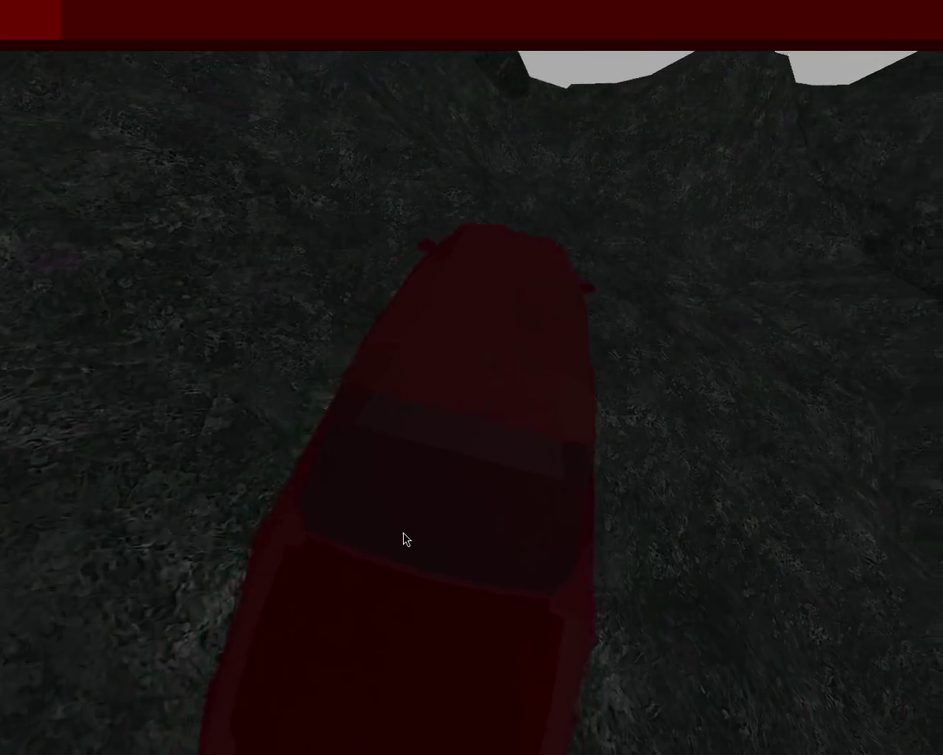
{"action": "key", "text": "Up"}
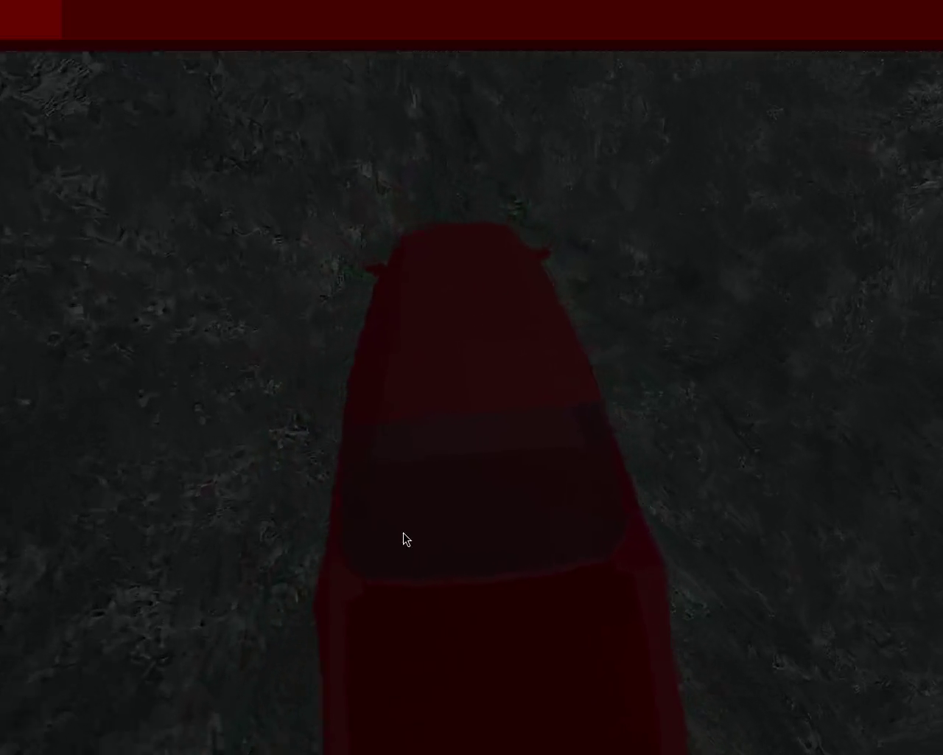
{"action": "key", "text": "Right"}
Step: Drive into the wider valley toward the hills, then quit the game with Escape
{"action": "key", "text": "Left"}
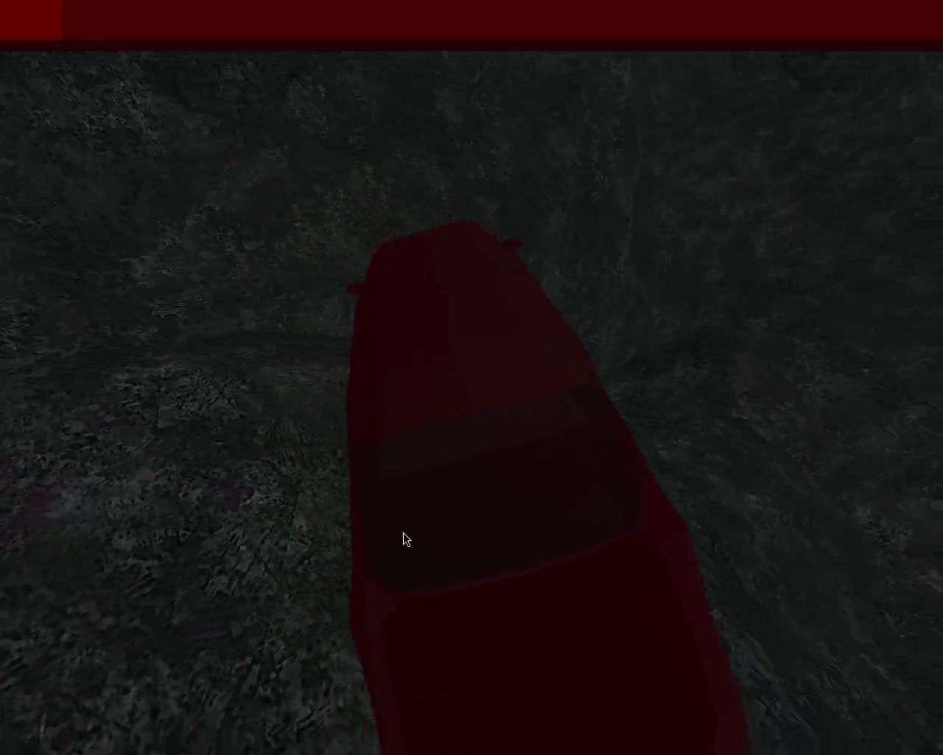
{"action": "key", "text": "Up"}
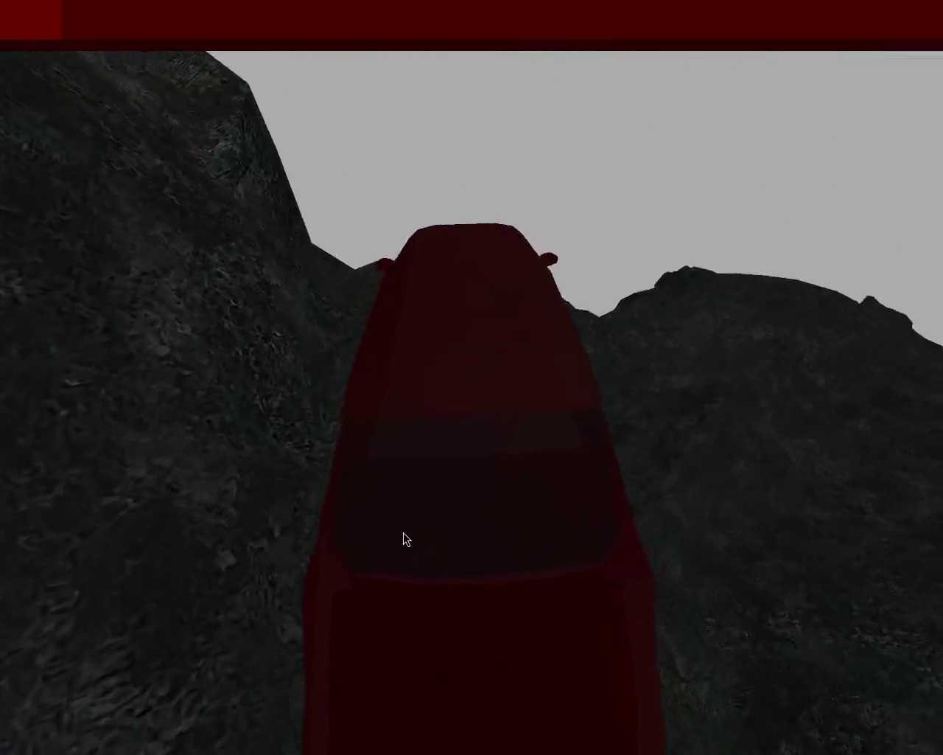
{"action": "key", "text": "Up"}
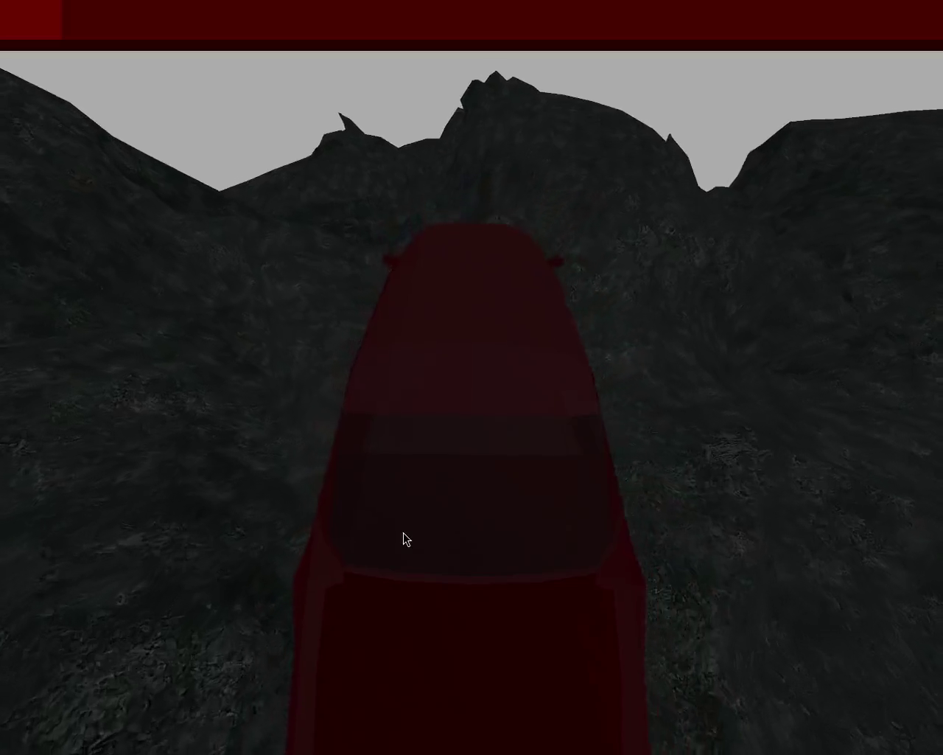
{"action": "key", "text": "Left"}
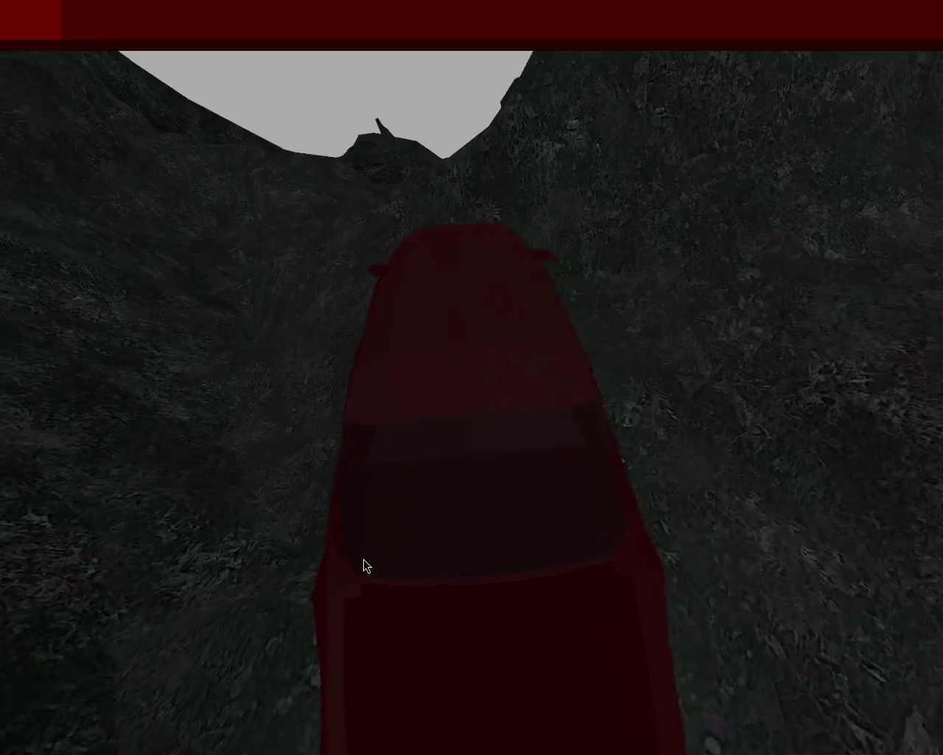
{"action": "key", "text": "Left"}
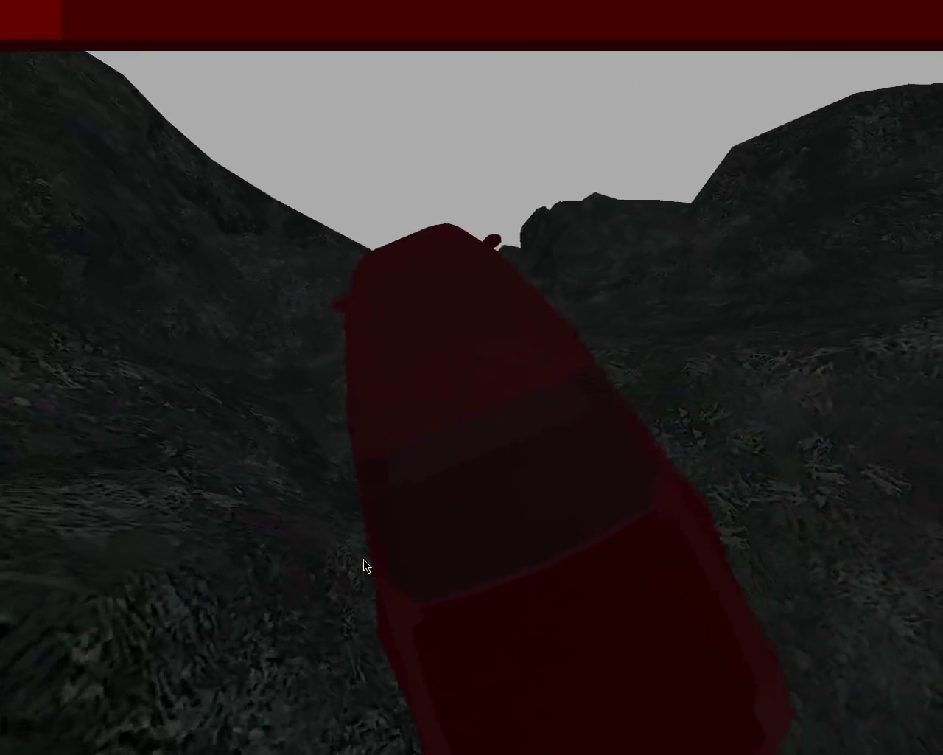
{"action": "key", "text": "Right"}
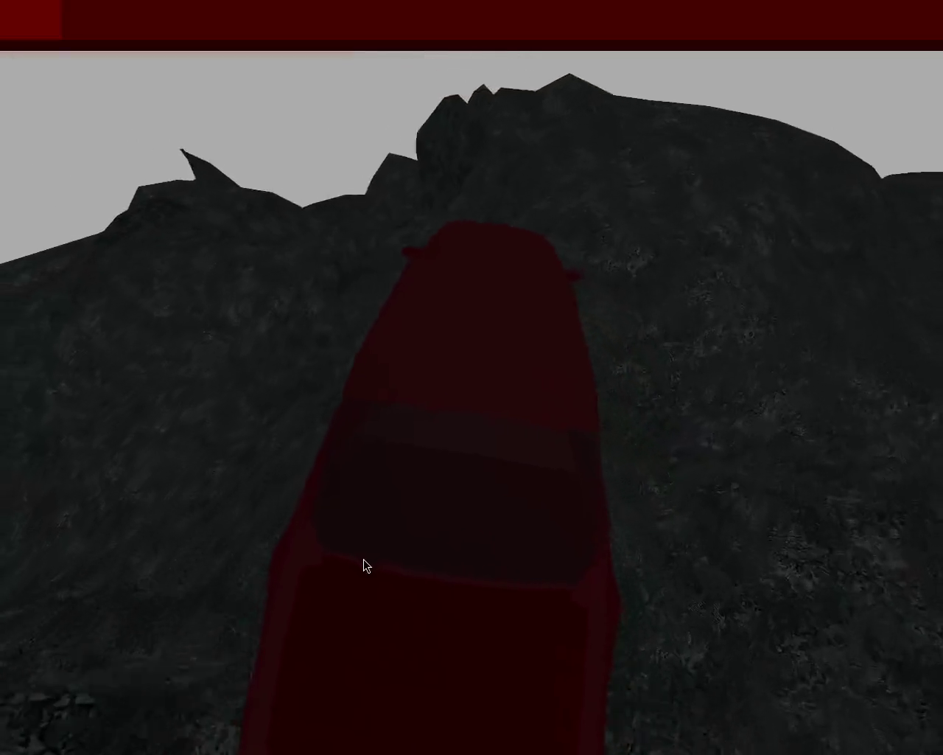
{"action": "key", "text": "Right"}
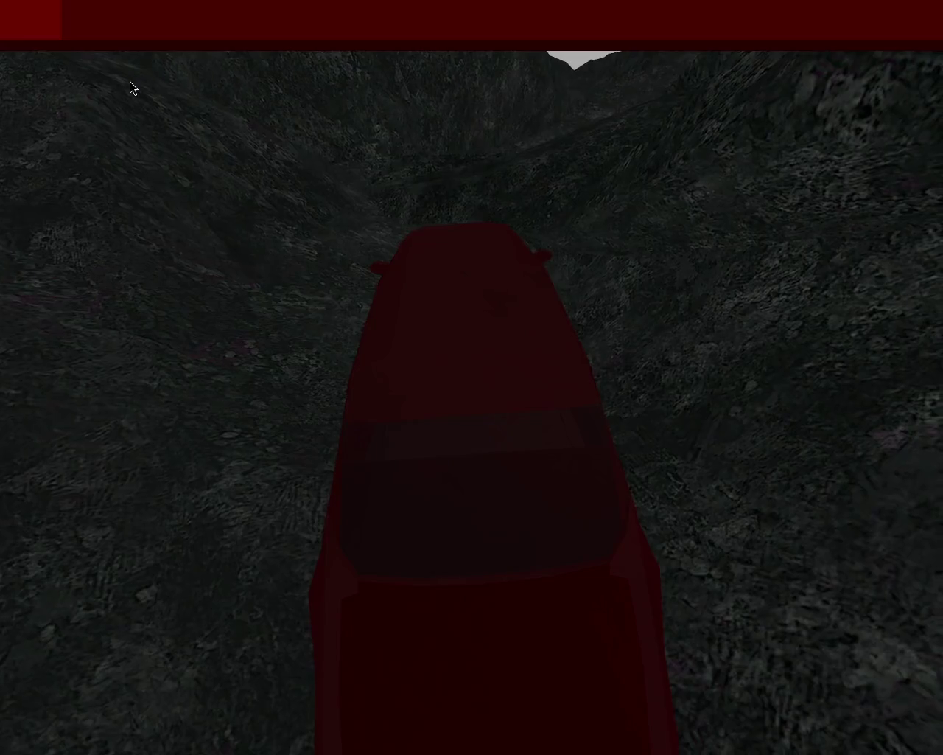
{"action": "key", "text": "Escape"}
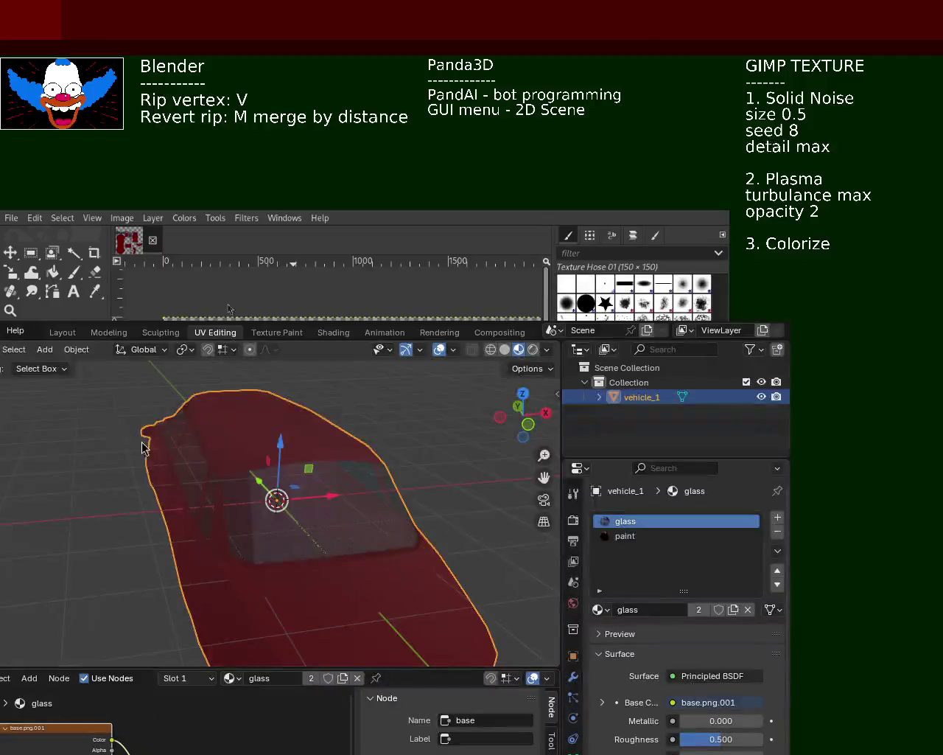
Step: Enlarge Blender, orbit around the car, and zoom far into the texture's red body panel
{"action": "mouse_move", "coordinate": [298, 604]}
{"action": "left_mouse_down"}
{"action": "mouse_move", "coordinate": [274, 417]}
{"action": "mouse_move", "coordinate": [448, 305]}
{"action": "mouse_move", "coordinate": [542, 189]}
{"action": "left_mouse_up"}
{"action": "mouse_move", "coordinate": [384, 286]}
{"action": "left_mouse_down"}
{"action": "mouse_move", "coordinate": [510, 226]}
{"action": "mouse_move", "coordinate": [474, 274]}
{"action": "mouse_move", "coordinate": [303, 200]}
{"action": "mouse_move", "coordinate": [349, 244]}
{"action": "left_mouse_up"}
{"action": "key", "text": "alt+Tab"}
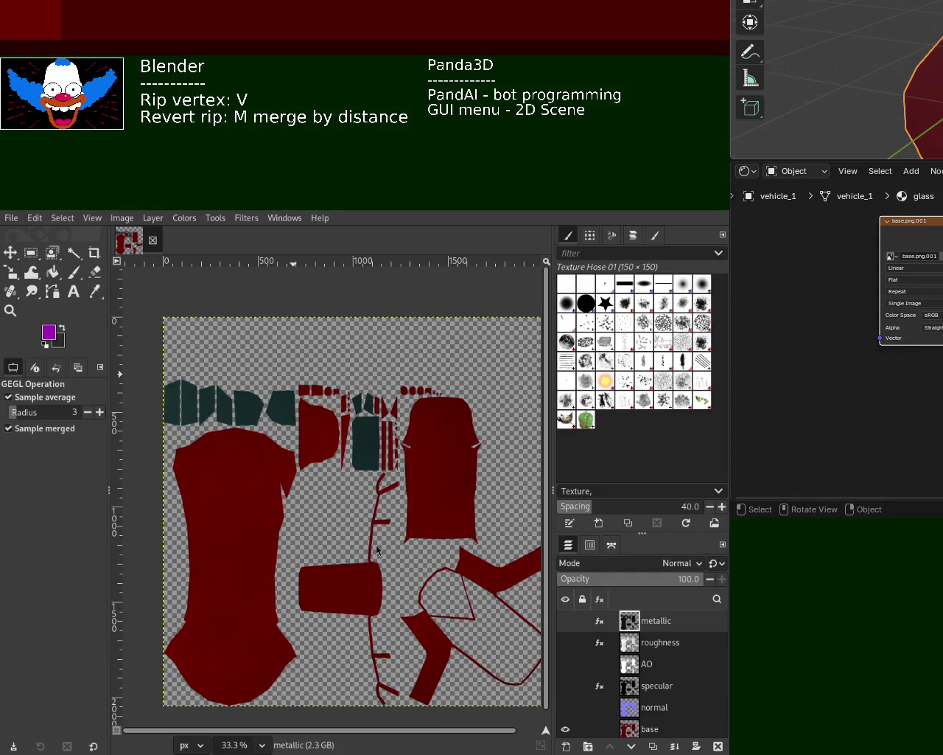
{"action": "key", "text": "super+Up"}
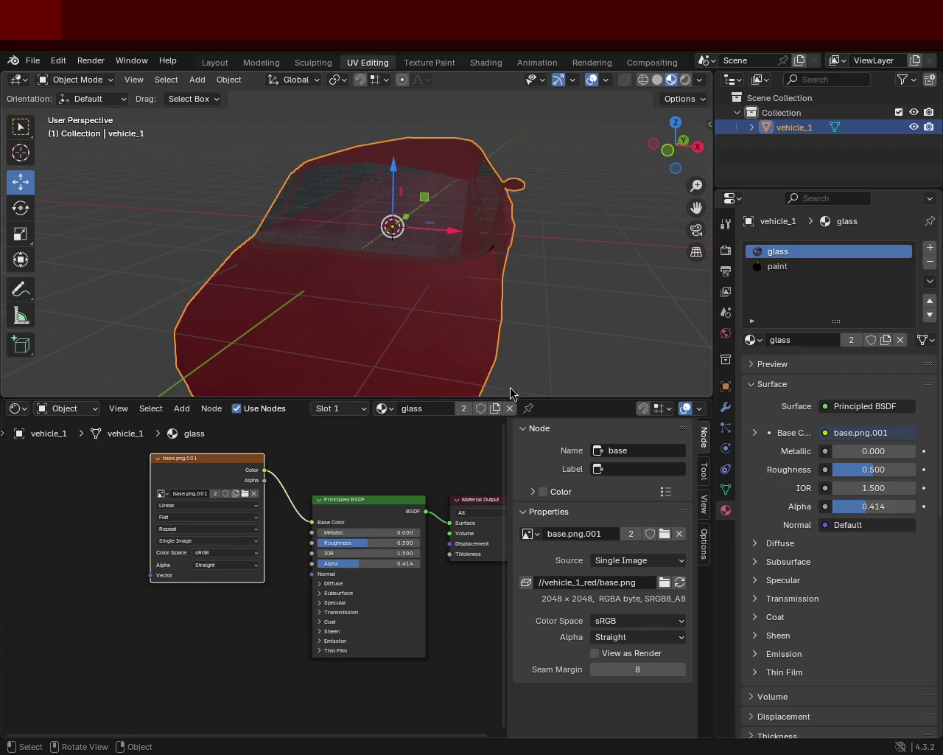
{"action": "left_click_drag", "start_coordinate": [514, 265], "coordinate": [440, 303]}
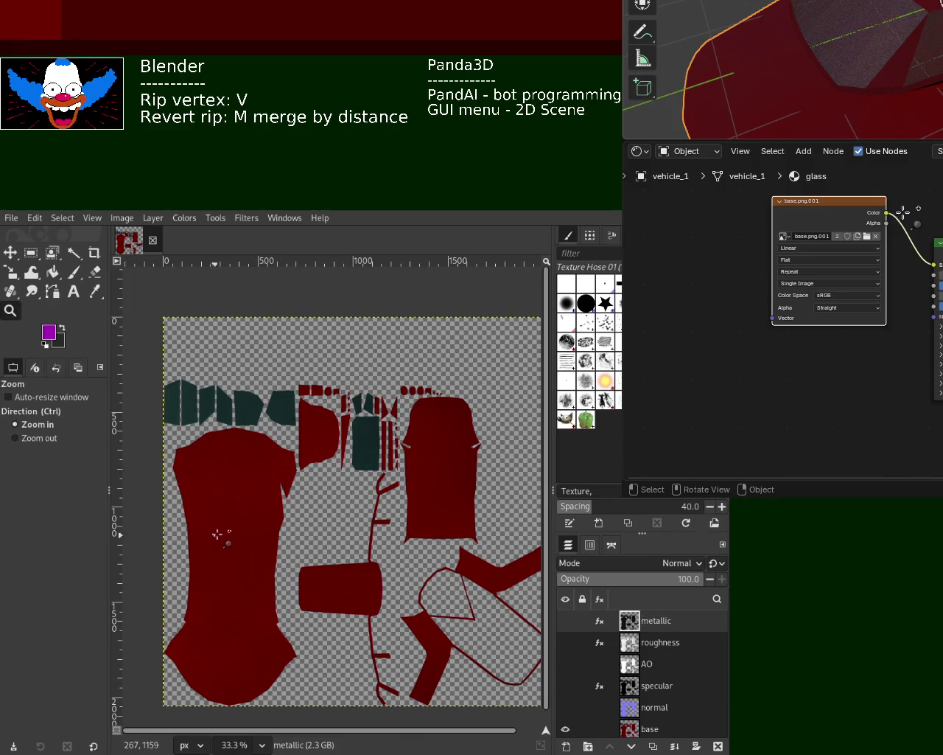
{"action": "left_click_drag", "start_coordinate": [218, 534], "coordinate": [219, 535]}
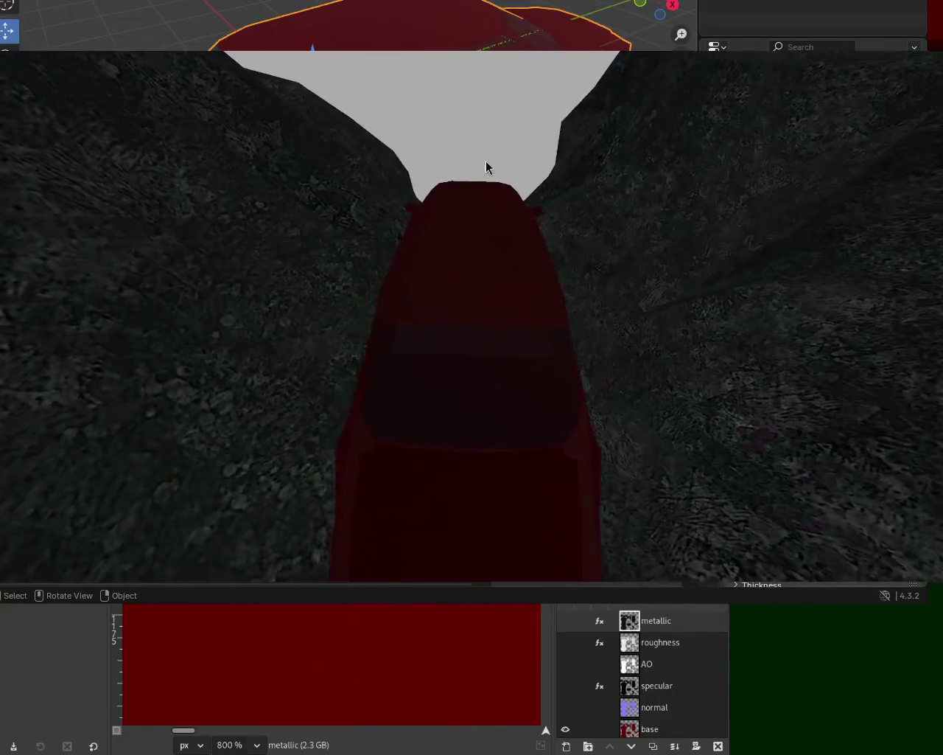
Step: Close the game after the canyon test drive to reveal Blender
{"action": "key", "text": "Escape"}
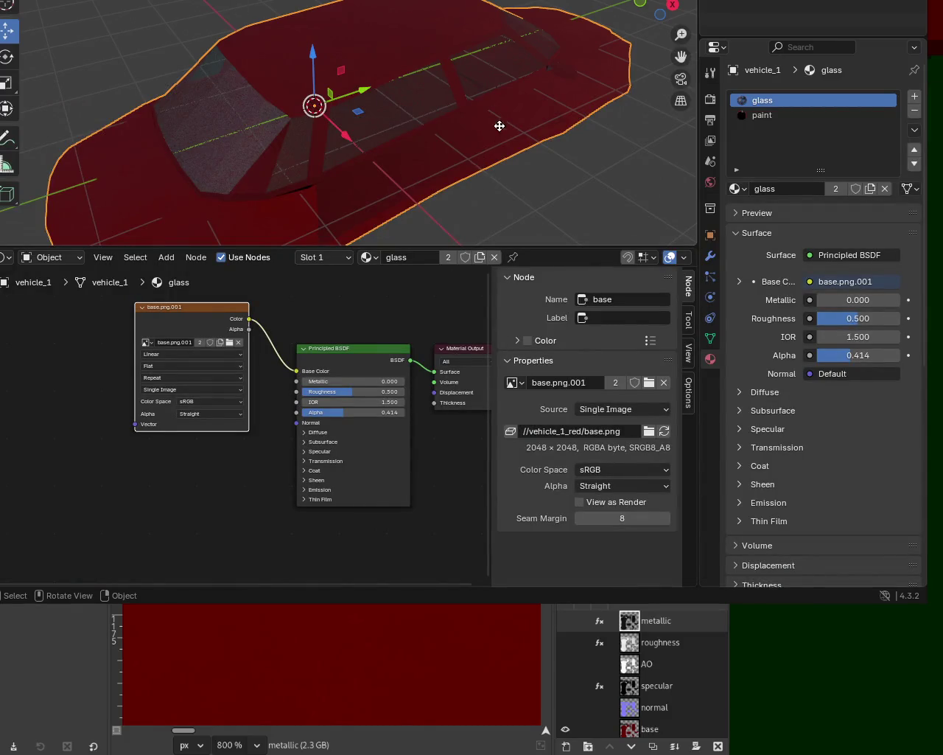
Step: Zoom the GIMP canvas out to 25% to see the whole red texture sheet, then return to Blender
{"action": "key", "text": "alt+Tab"}
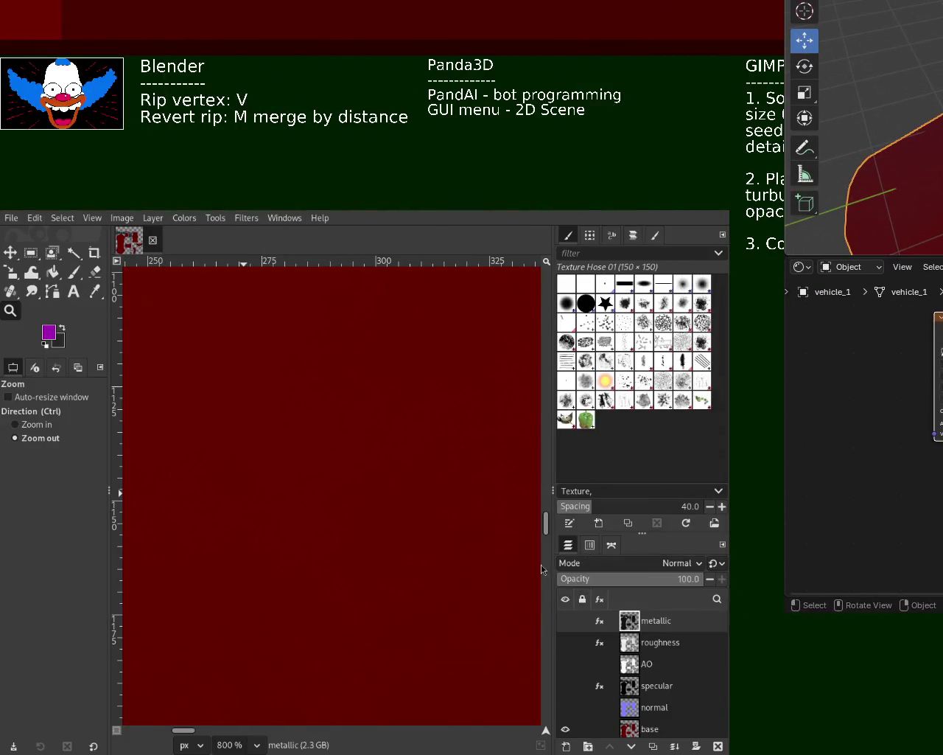
{"action": "left_click", "coordinate": [304, 415]}
{"action": "scroll", "coordinate": [303, 415], "scroll_direction": "down", "scroll_amount": 3}
{"action": "scroll", "coordinate": [304, 415], "scroll_direction": "down", "scroll_amount": 2}
{"action": "scroll", "coordinate": [303, 415], "scroll_direction": "down", "scroll_amount": 2}
{"action": "scroll", "coordinate": [304, 415], "scroll_direction": "down", "scroll_amount": 2}
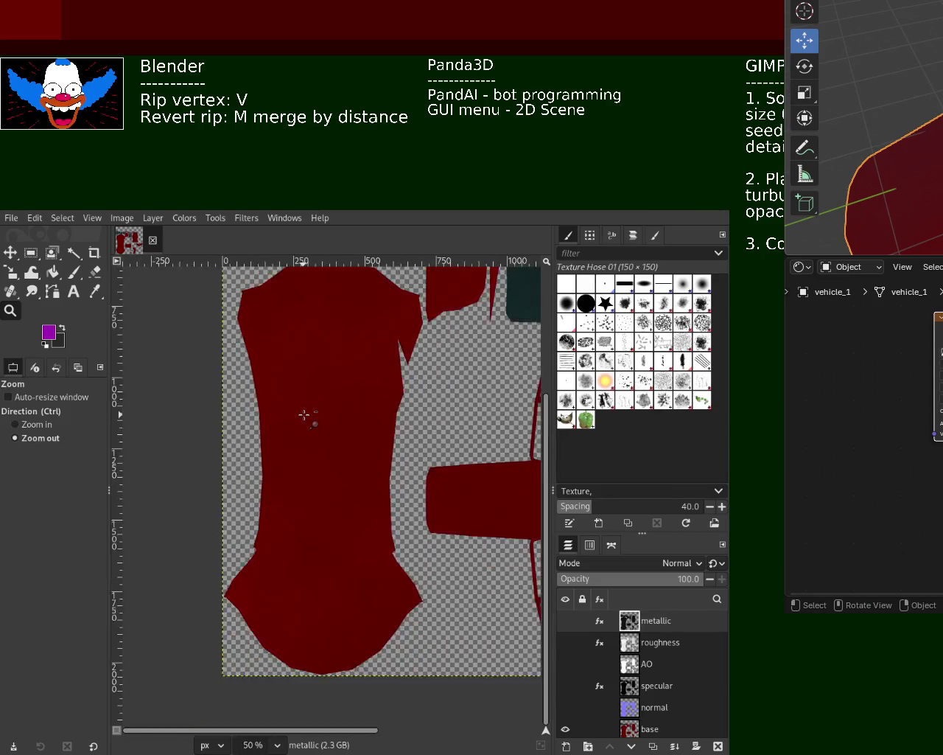
{"action": "scroll", "coordinate": [304, 412], "scroll_direction": "down", "scroll_amount": 3}
{"action": "scroll", "coordinate": [304, 411], "scroll_direction": "down", "scroll_amount": 1}
{"action": "scroll", "coordinate": [346, 379], "scroll_direction": "up", "scroll_amount": 3}
{"action": "scroll", "coordinate": [346, 384], "scroll_direction": "down", "scroll_amount": 1}
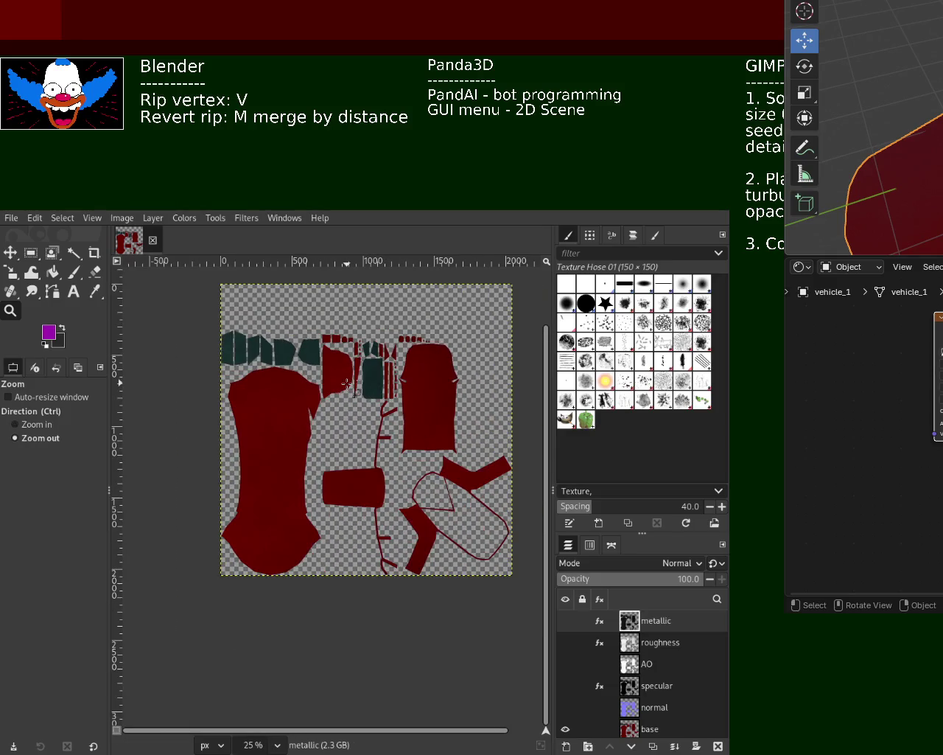
{"action": "key", "text": "alt+Tab"}
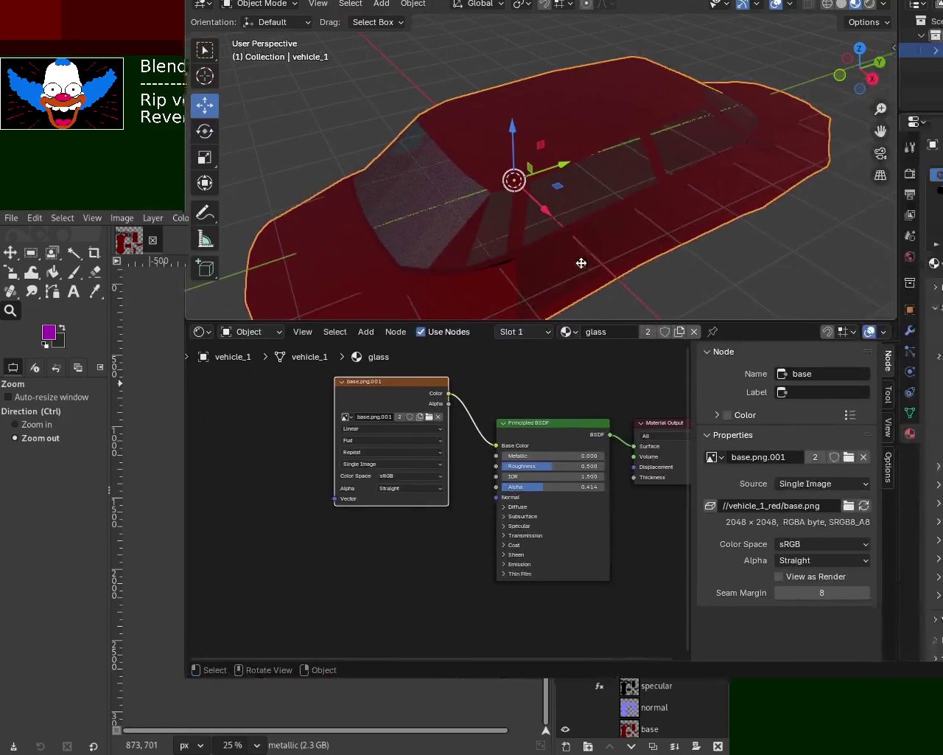
Step: Move the Blender window so it fills the screen
{"action": "left_click_drag", "start_coordinate": [582, 263], "coordinate": [426, 379]}
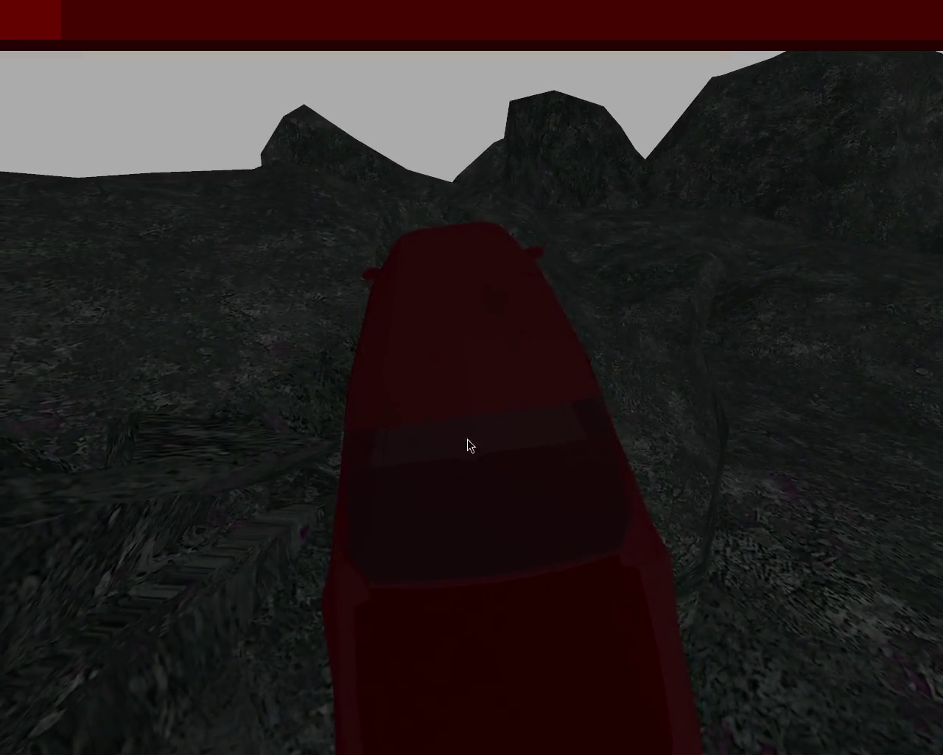
{"action": "key", "text": "alt+Tab"}
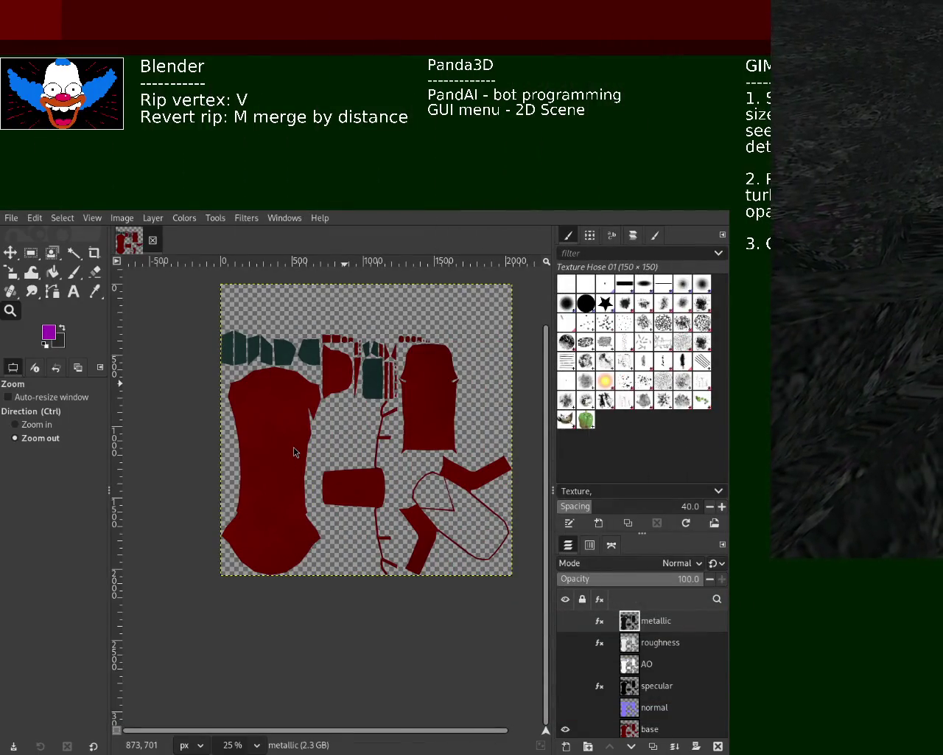
{"action": "key", "text": "alt+Tab"}
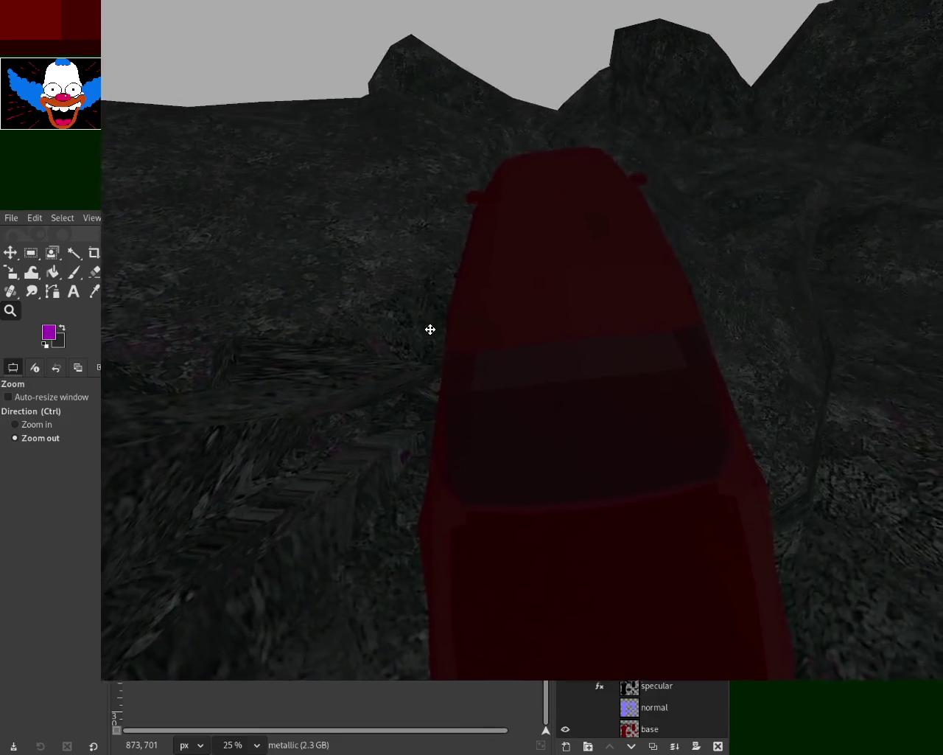